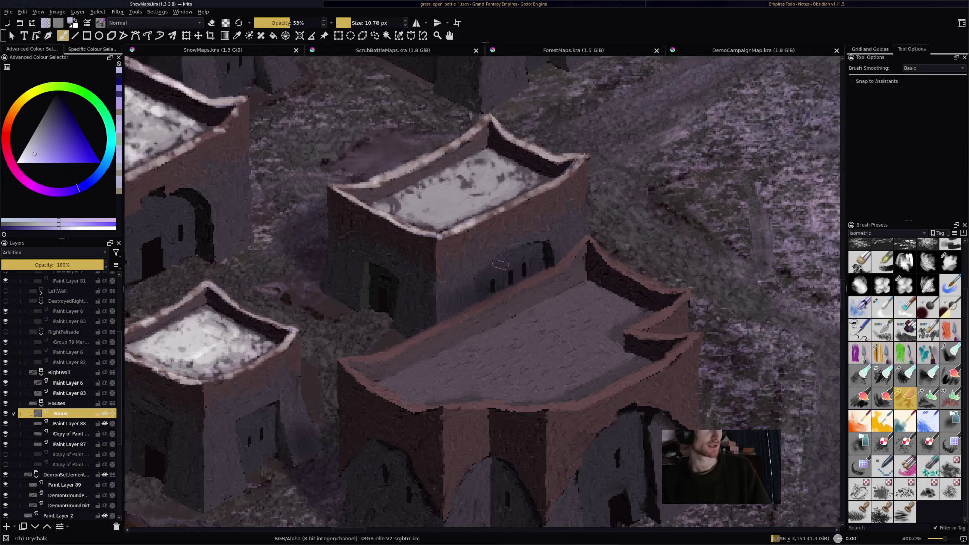
- Paint snow along the big roof's upper ledge with a slightly smaller Drychalk brush
key("bracketleft")
left_click_drag(480, 307, 560, 260)
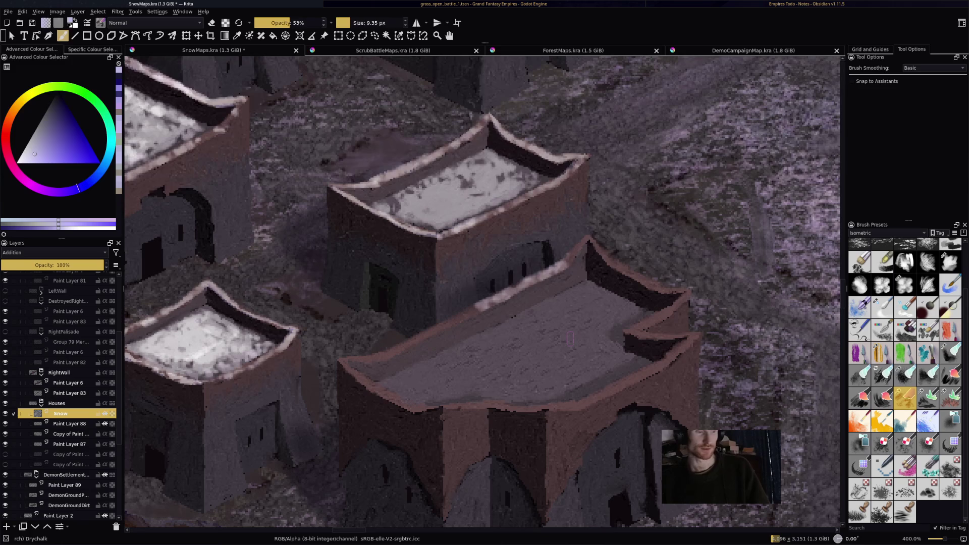
left_click_drag(570, 339, 569, 339)
mouse_move(563, 256)
left_mouse_down()
mouse_move(587, 235)
mouse_move(620, 267)
left_mouse_up()
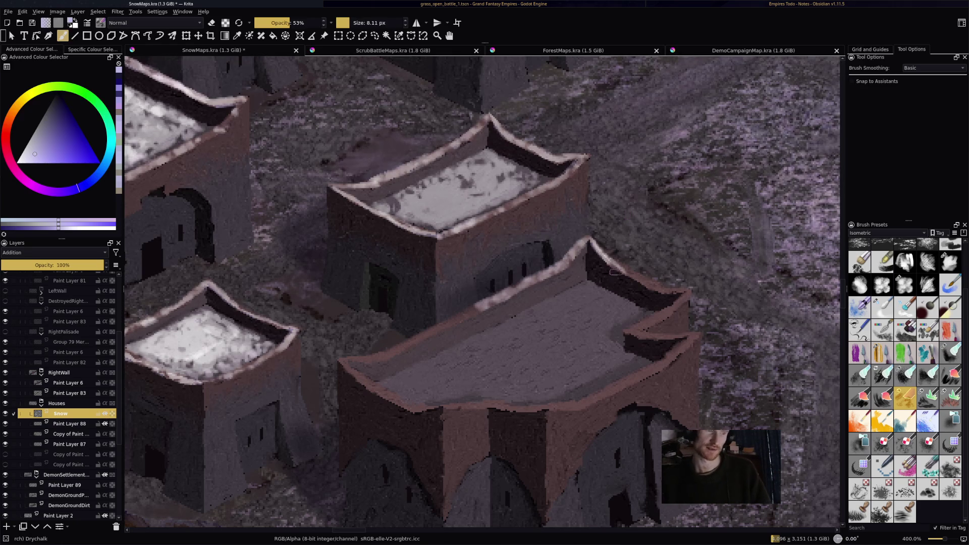
- Highlight the big roof's right, lower and left rim edges with bright snow
mouse_move(626, 272)
left_mouse_down()
mouse_move(656, 291)
mouse_move(685, 292)
mouse_move(690, 310)
mouse_move(626, 330)
mouse_move(694, 334)
mouse_move(657, 370)
left_mouse_up()
left_click_drag(696, 339, 630, 384)
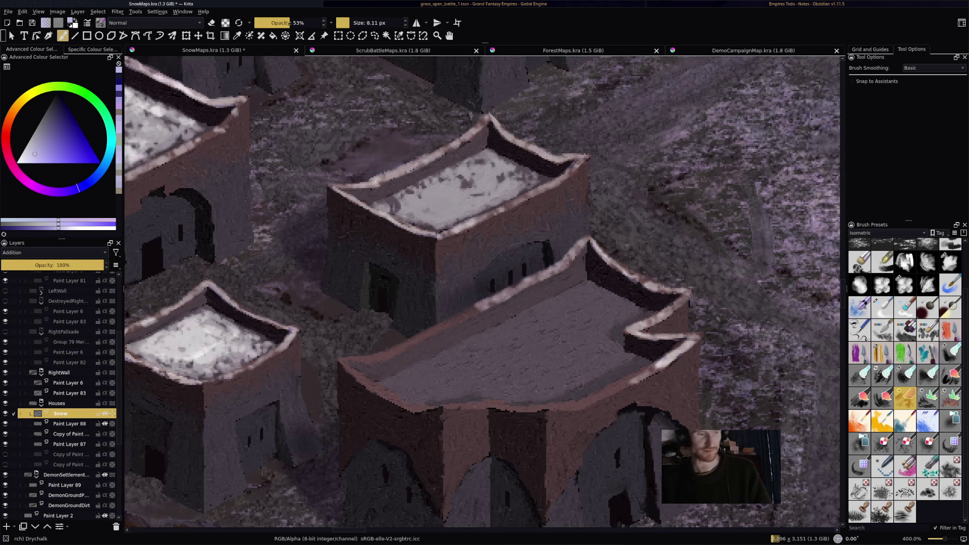
mouse_move(632, 382)
left_mouse_down()
mouse_move(585, 403)
mouse_move(660, 363)
left_mouse_up()
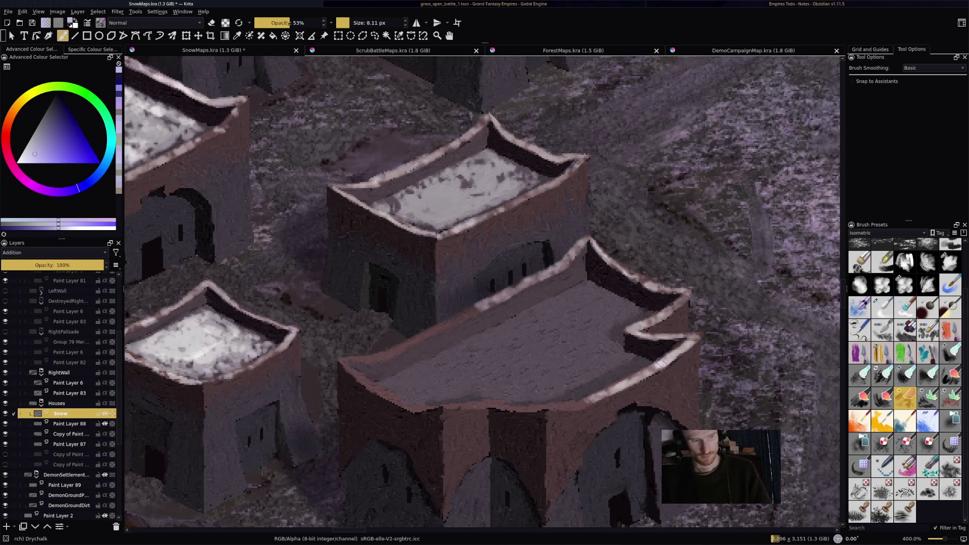
mouse_move(588, 404)
left_mouse_down()
mouse_move(494, 407)
mouse_move(559, 404)
left_mouse_up()
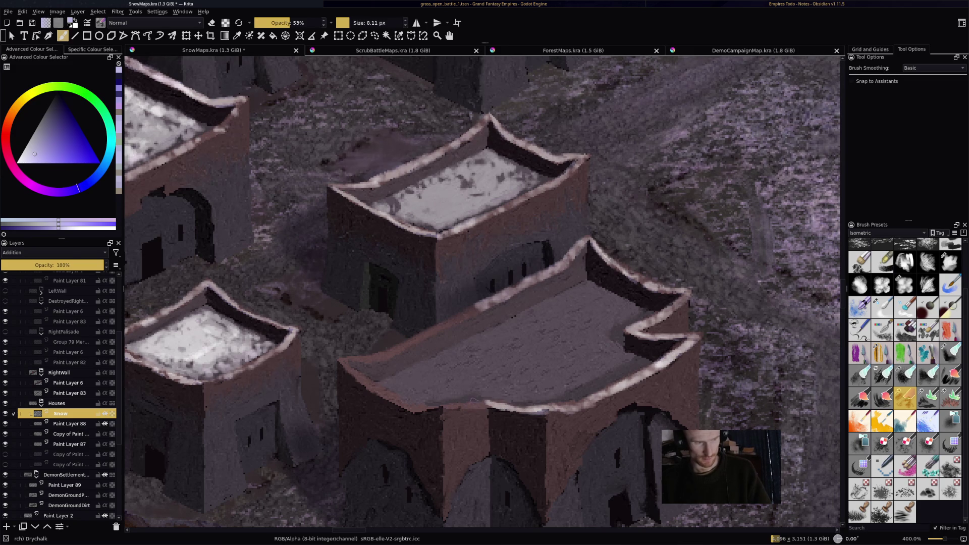
mouse_move(484, 407)
left_mouse_down()
mouse_move(447, 409)
mouse_move(478, 406)
left_mouse_up()
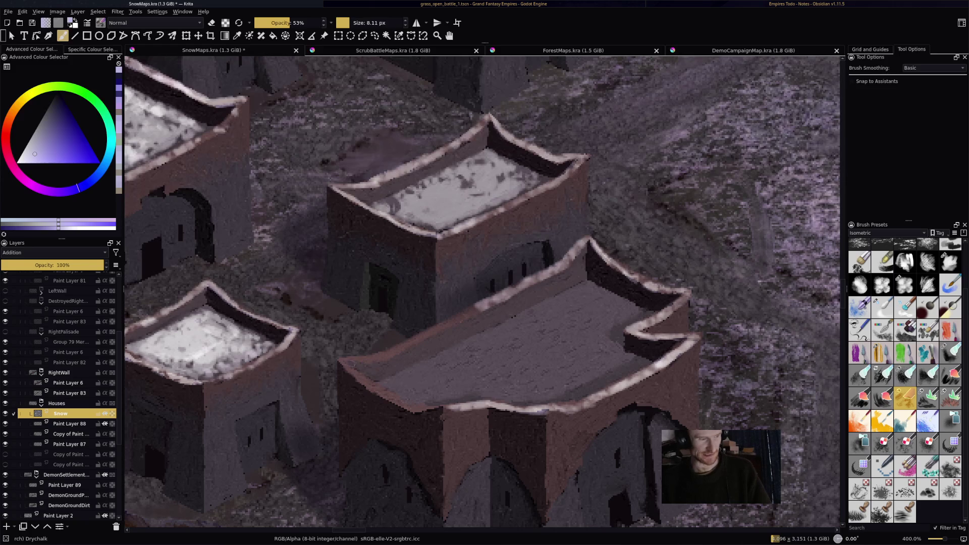
left_click_drag(338, 366, 426, 412)
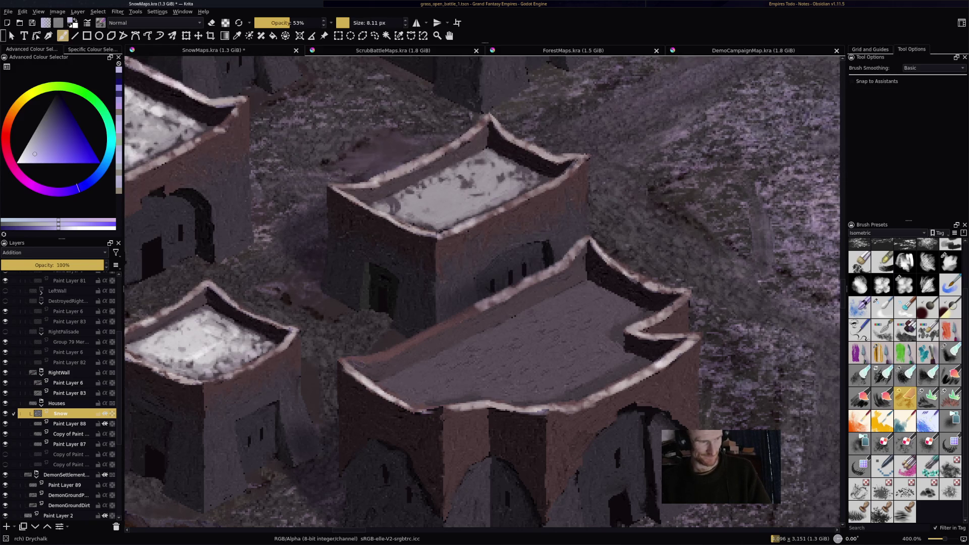
mouse_move(349, 365)
left_mouse_down()
mouse_move(497, 301)
mouse_move(537, 315)
left_mouse_up()
- With a larger brush, fill the big roof's middle with broad textured snow patches
mouse_move(460, 356)
left_mouse_down()
mouse_move(524, 323)
mouse_move(457, 351)
left_mouse_up()
mouse_move(527, 325)
left_mouse_down()
mouse_move(544, 336)
mouse_move(492, 354)
mouse_move(561, 316)
mouse_move(447, 371)
left_mouse_up()
key("bracketright")
key("bracketright")
mouse_move(553, 310)
left_mouse_down()
mouse_move(598, 285)
mouse_move(540, 349)
mouse_move(606, 343)
mouse_move(561, 371)
mouse_move(606, 364)
mouse_move(581, 388)
mouse_move(623, 364)
mouse_move(608, 351)
mouse_move(618, 342)
left_mouse_up()
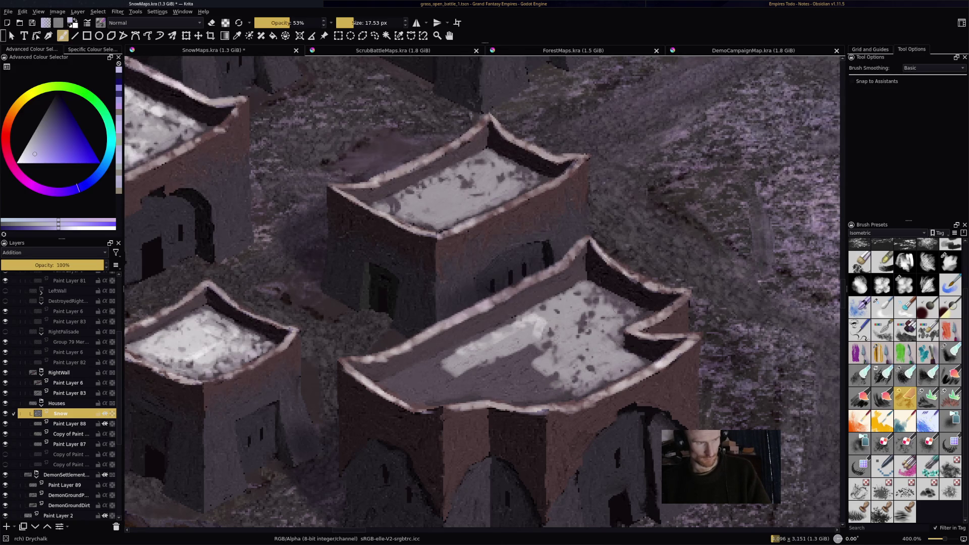
mouse_move(498, 369)
left_mouse_down()
mouse_move(540, 354)
mouse_move(570, 394)
mouse_move(391, 386)
mouse_move(482, 355)
mouse_move(571, 303)
left_mouse_up()
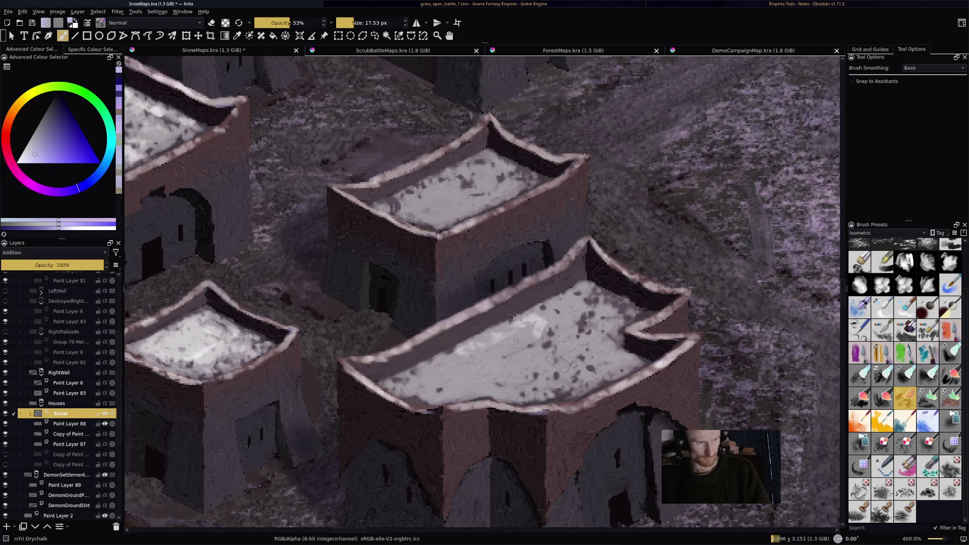
mouse_move(495, 337)
left_mouse_down()
mouse_move(576, 306)
mouse_move(492, 366)
mouse_move(588, 353)
mouse_move(565, 378)
mouse_move(437, 378)
mouse_move(532, 324)
mouse_move(465, 370)
mouse_move(530, 338)
left_mouse_up()
scroll(531, 338, "down", 3)
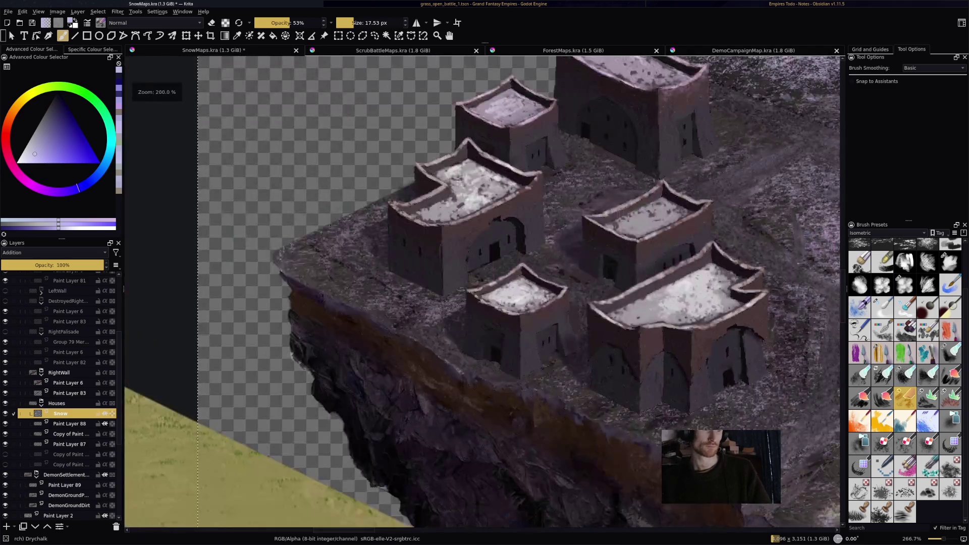
scroll(530, 338, "down", 2)
left_click_drag(530, 338, 454, 414)
scroll(575, 255, "up", 4)
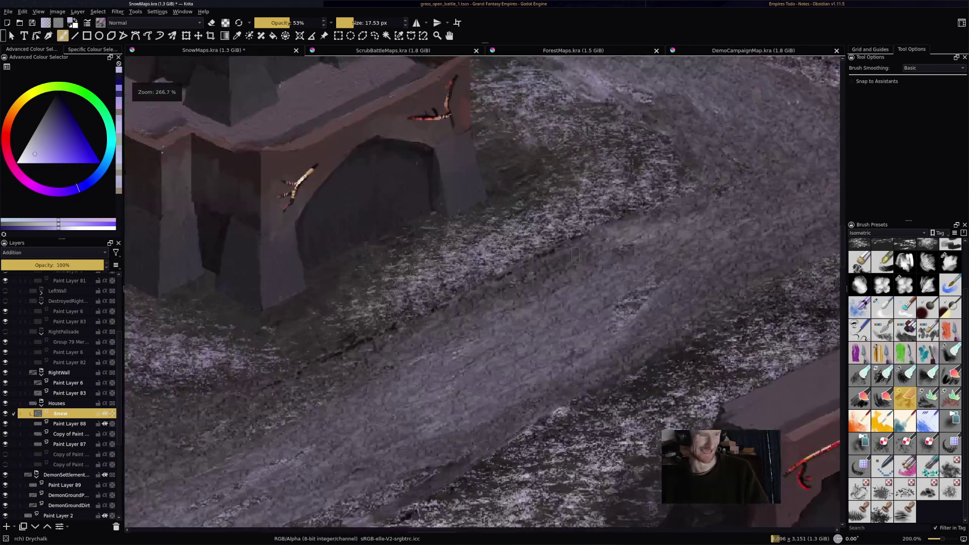
left_click_drag(576, 255, 657, 409)
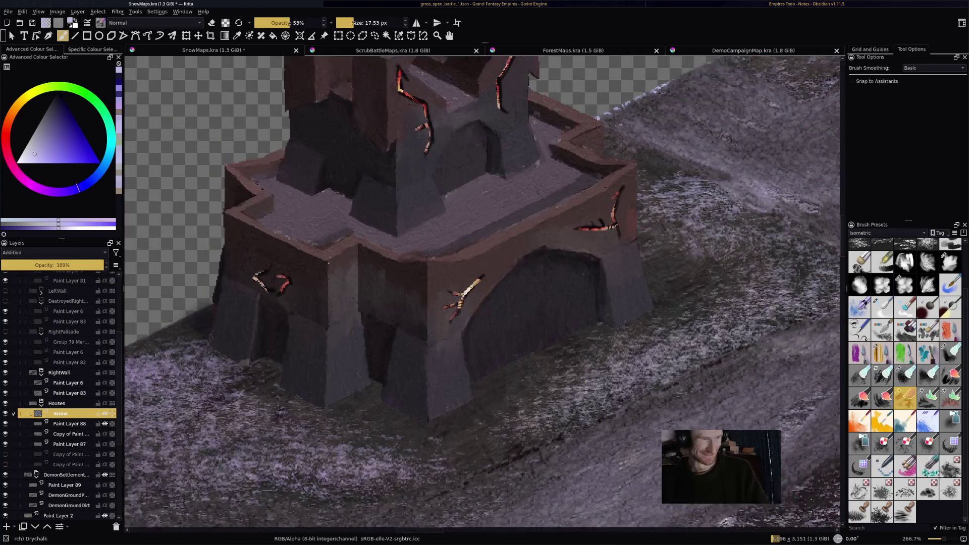
scroll(621, 291, "down", 3)
scroll(621, 291, "up", 3)
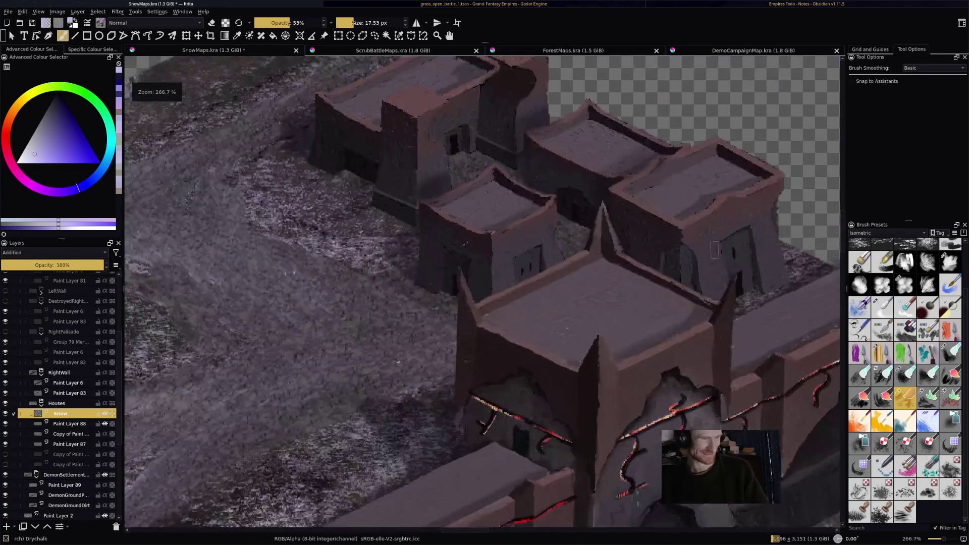
scroll(621, 292, "up", 1)
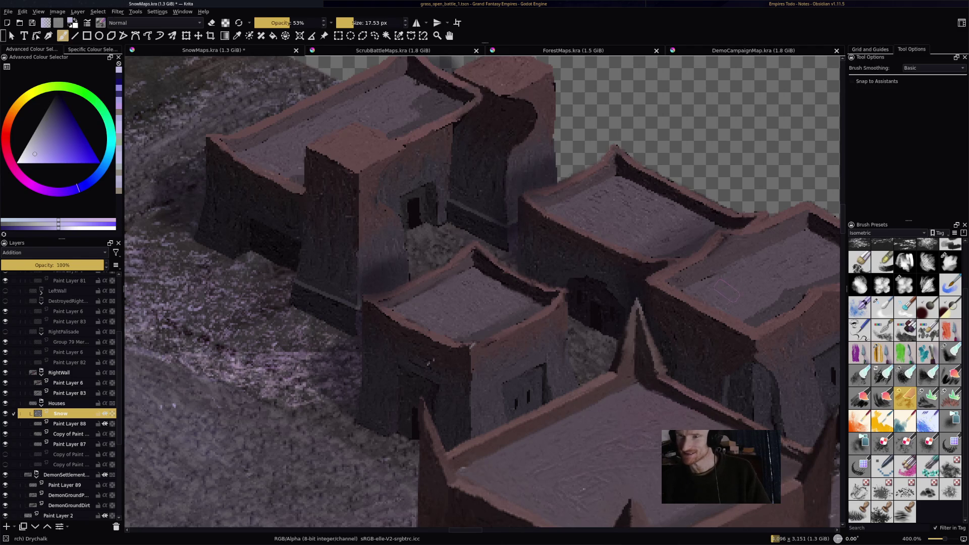
- Shrink the Drychalk brush and paint snow along the right house's roof edge and ridge
left_click_drag(626, 286, 626, 285)
left_click_drag(734, 363, 790, 313)
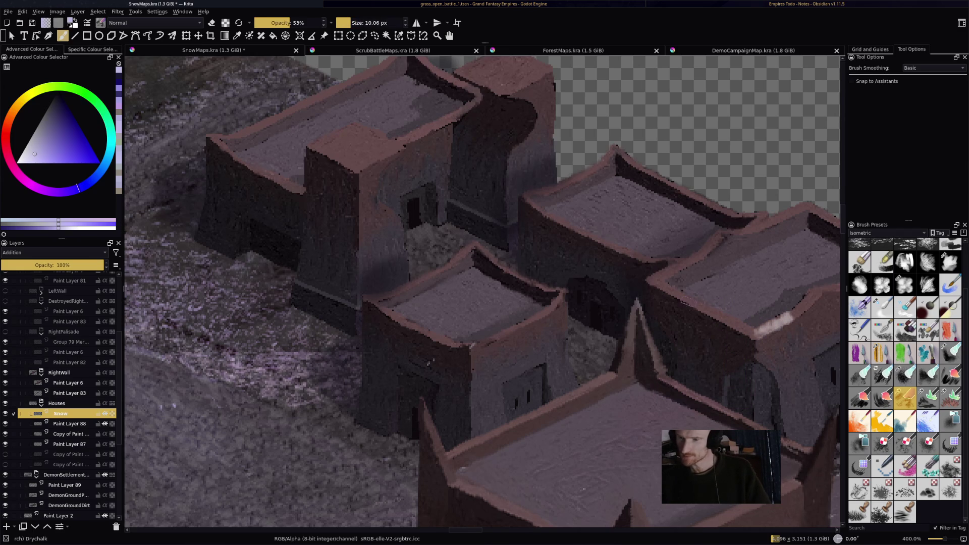
mouse_move(659, 286)
left_mouse_down()
mouse_move(758, 335)
mouse_move(820, 292)
mouse_move(801, 315)
mouse_move(818, 290)
left_mouse_up()
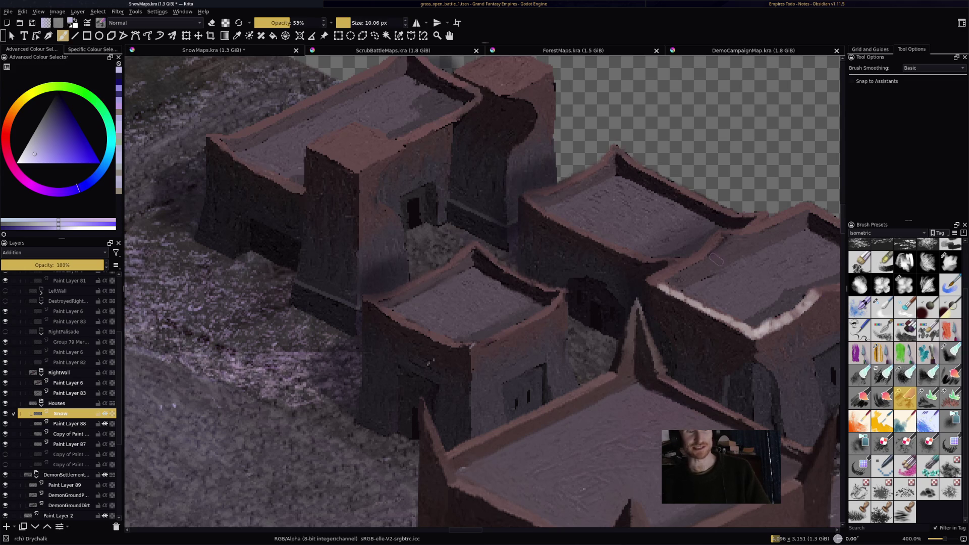
mouse_move(719, 238)
left_mouse_down()
mouse_move(679, 270)
mouse_move(649, 278)
left_mouse_up()
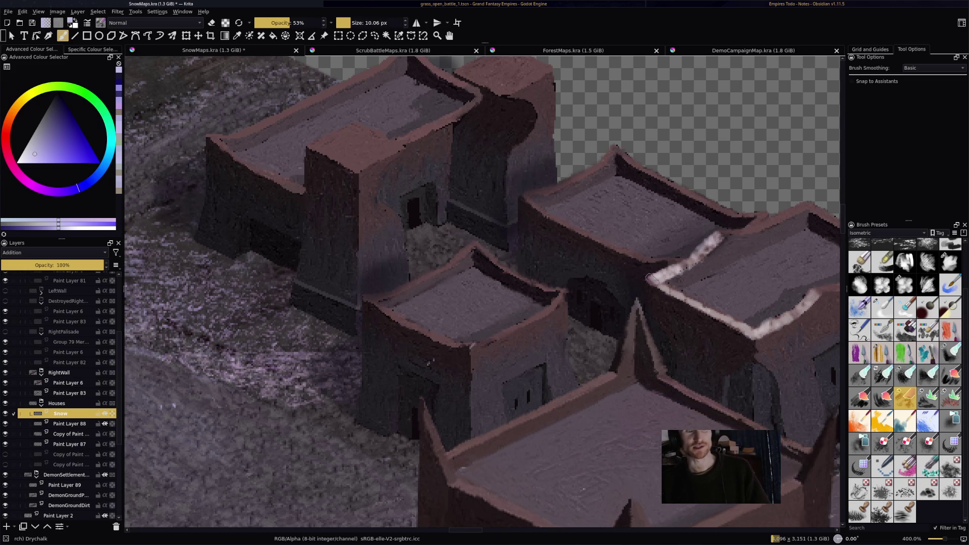
mouse_move(734, 234)
left_mouse_down()
mouse_move(810, 204)
mouse_move(834, 222)
mouse_move(815, 222)
mouse_move(742, 267)
mouse_move(788, 280)
mouse_move(755, 298)
mouse_move(795, 301)
mouse_move(785, 307)
mouse_move(749, 323)
mouse_move(686, 288)
mouse_move(727, 275)
mouse_move(722, 288)
mouse_move(750, 303)
mouse_move(701, 293)
left_mouse_up()
- Fill the right-hand roof with a brighter, larger snow patch, redoing one stroke
left_click_drag(775, 262, 808, 298)
key("ctrl+z")
mouse_move(808, 258)
left_mouse_down()
mouse_move(796, 303)
mouse_move(805, 241)
mouse_move(818, 237)
mouse_move(829, 278)
left_mouse_up()
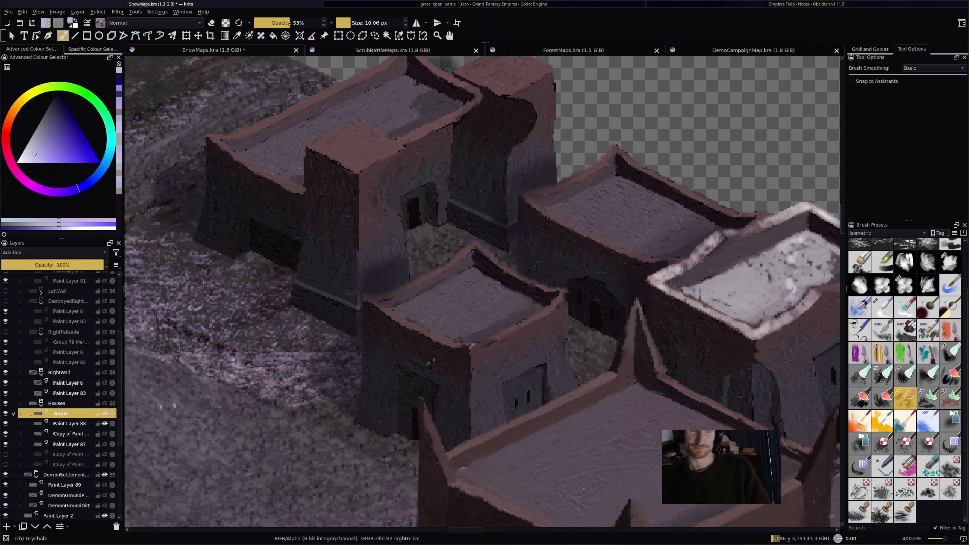
left_click_drag(834, 343, 535, 343)
key("slash")
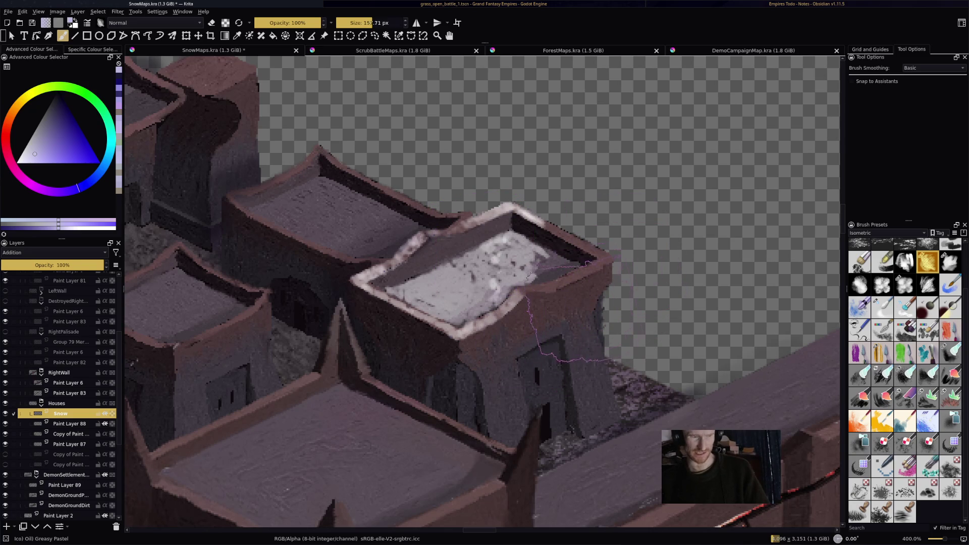
- Return to Drychalk and add chalky highlights along the snowy roof's right and top rims
left_click_drag(568, 309, 564, 308)
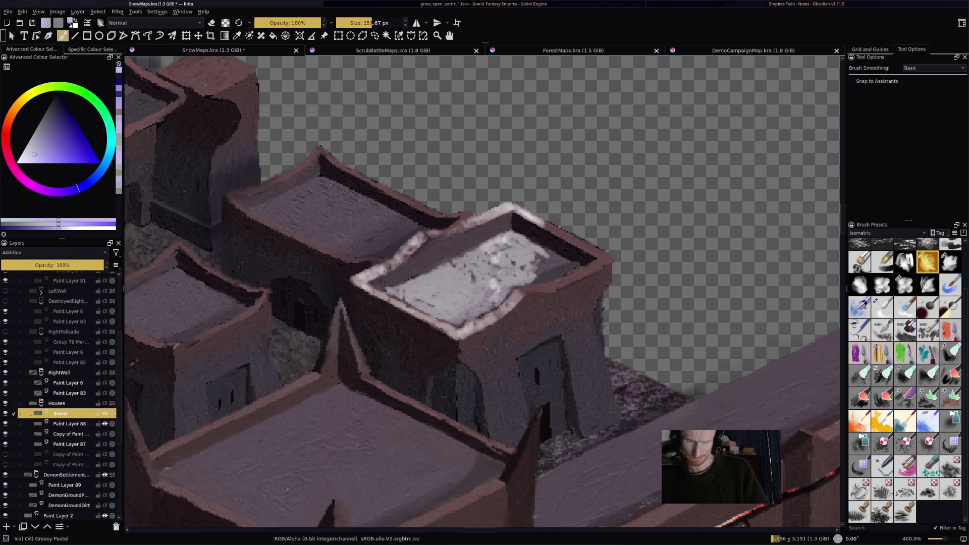
key("slash")
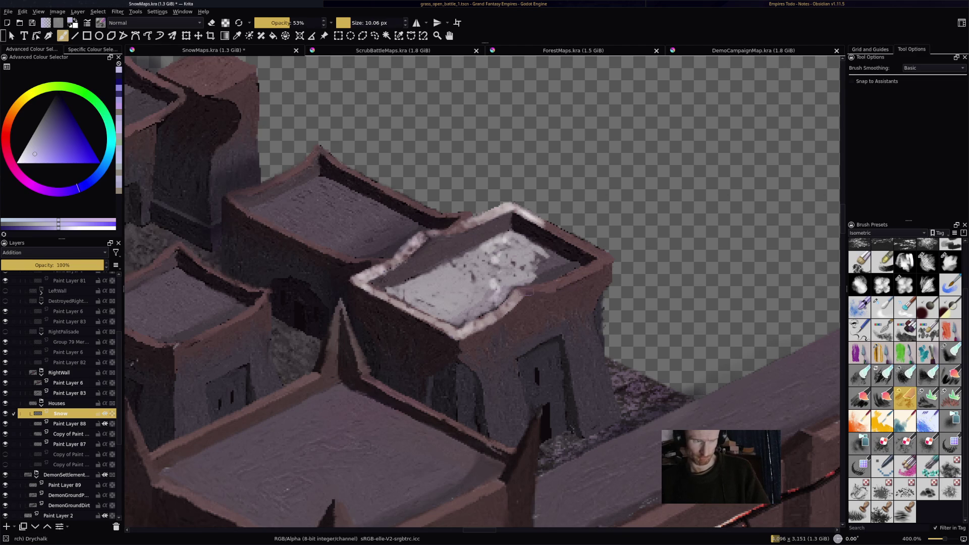
mouse_move(542, 288)
left_mouse_down()
mouse_move(596, 263)
mouse_move(583, 263)
left_mouse_up()
left_click_drag(542, 222, 586, 244)
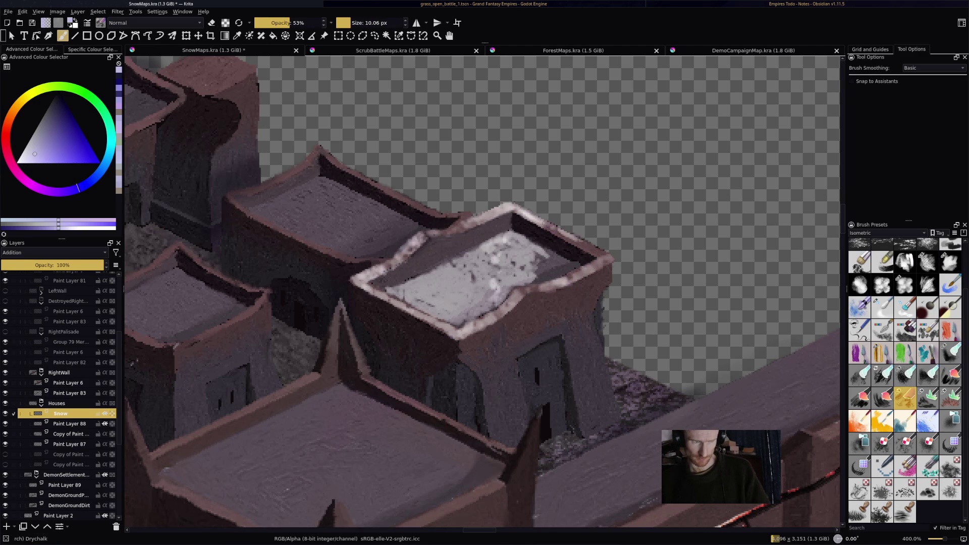
mouse_move(540, 220)
left_mouse_down()
mouse_move(603, 252)
mouse_move(540, 220)
mouse_move(601, 252)
mouse_move(540, 259)
mouse_move(565, 260)
mouse_move(535, 278)
mouse_move(561, 276)
mouse_move(422, 285)
mouse_move(469, 308)
mouse_move(399, 293)
mouse_move(435, 311)
mouse_move(498, 303)
left_mouse_up()
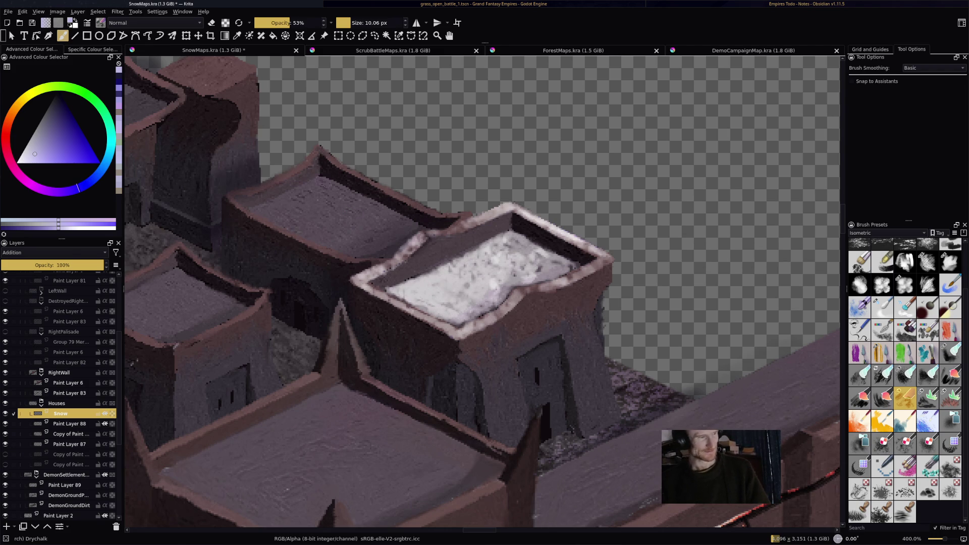
- Add snow along the neighbouring rooftop's upper corner and highlight its top rim
left_click_drag(311, 159, 307, 164)
key("ctrl+z")
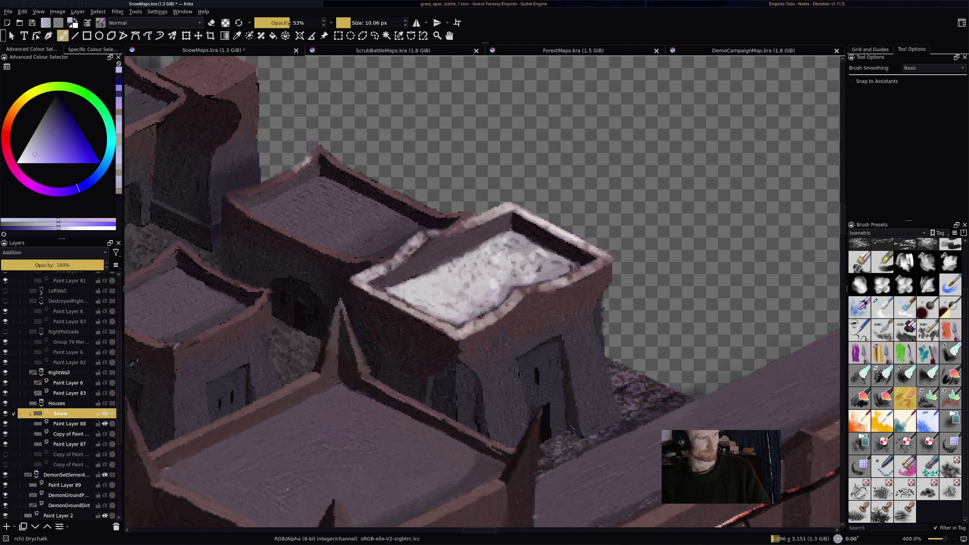
mouse_move(309, 158)
left_mouse_down()
mouse_move(319, 147)
mouse_move(374, 184)
mouse_move(462, 218)
left_mouse_up()
mouse_move(320, 175)
left_mouse_down()
mouse_move(268, 206)
mouse_move(268, 194)
mouse_move(290, 197)
left_mouse_up()
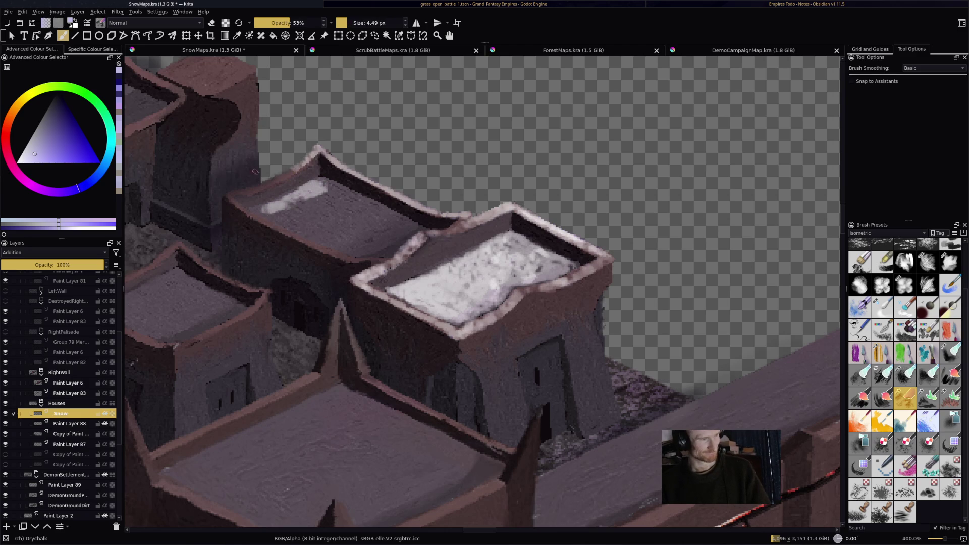
left_click_drag(229, 195, 276, 178)
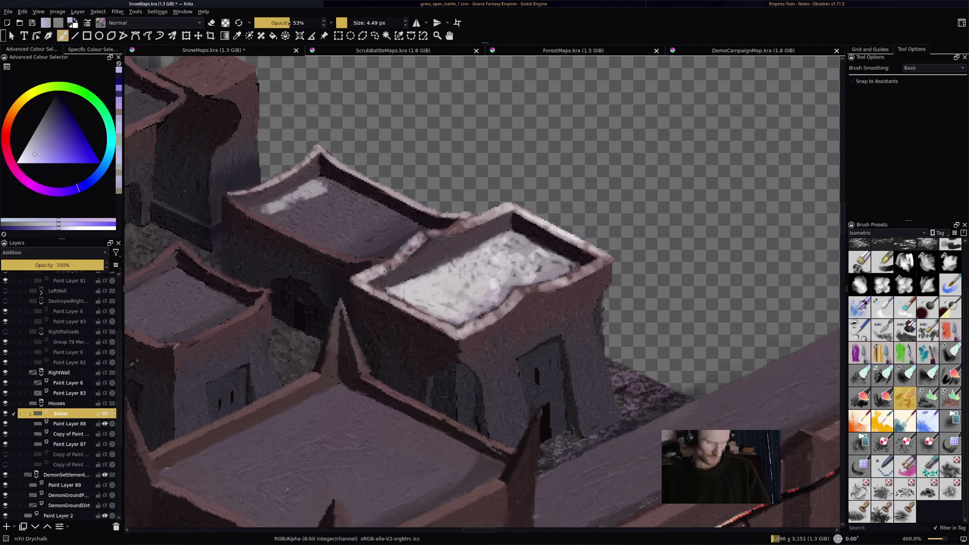
key("super+2")
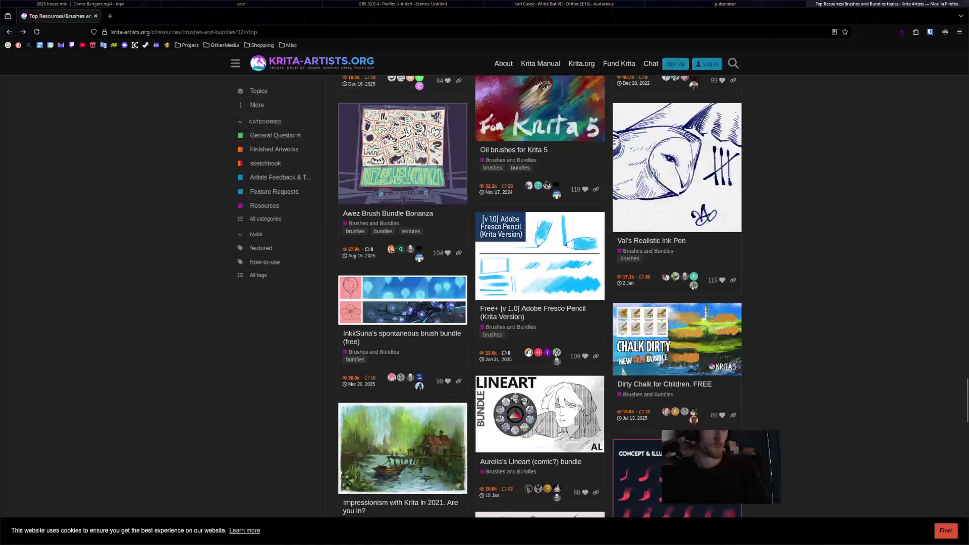
- Switch to Firefox and load Discord's Friends page from the bookmark
key("super+3")
left_click(124, 44)
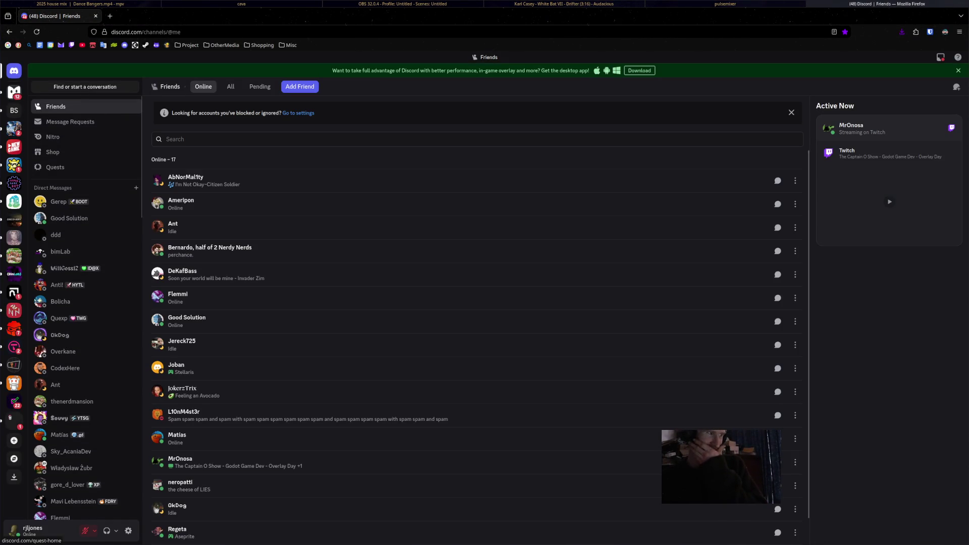
- Open the game server's #art channel and view the shared sunset painting full size
left_click(14, 237)
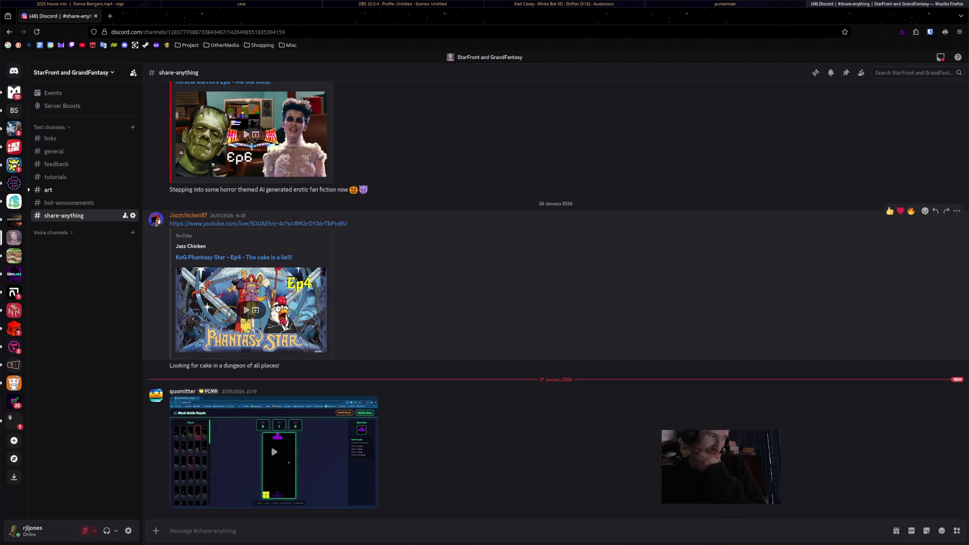
left_click(48, 190)
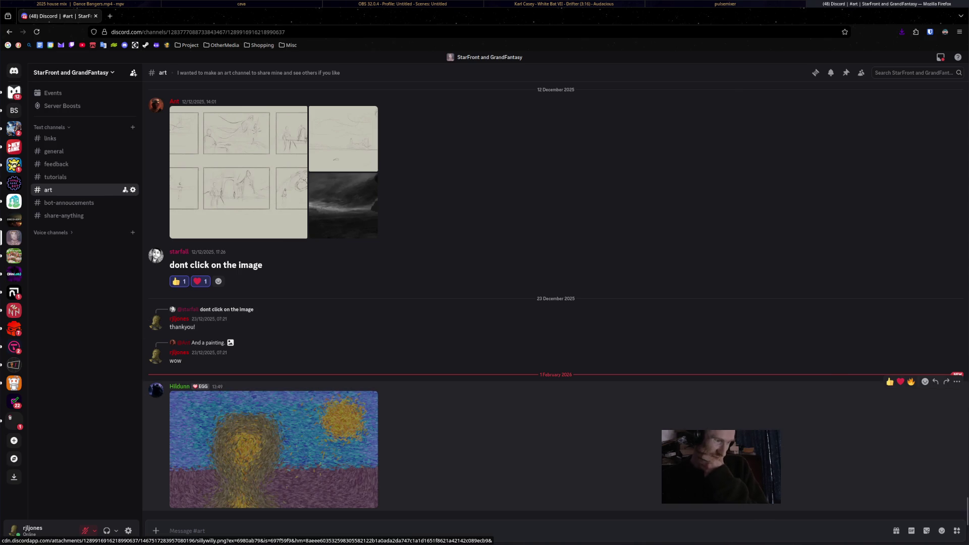
left_click(274, 449)
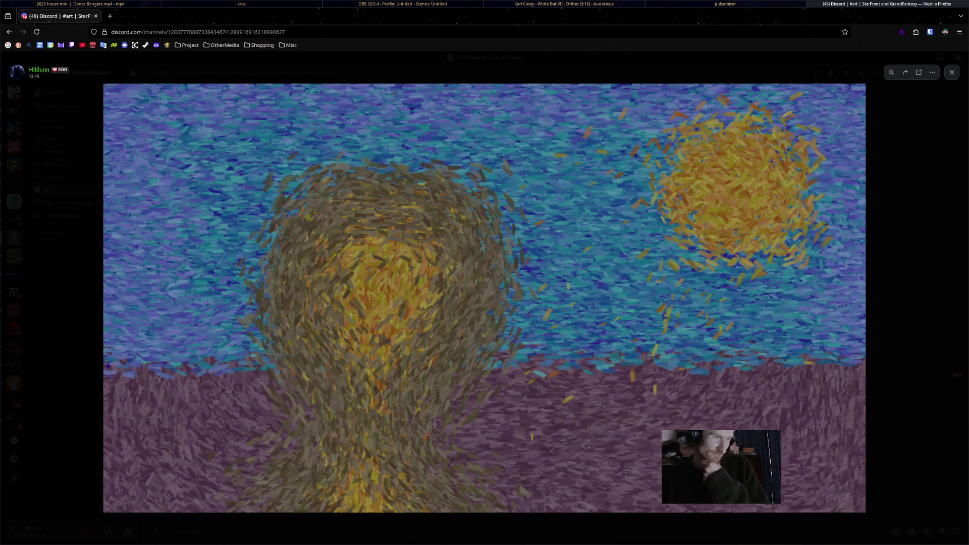
key("alt+Tab")
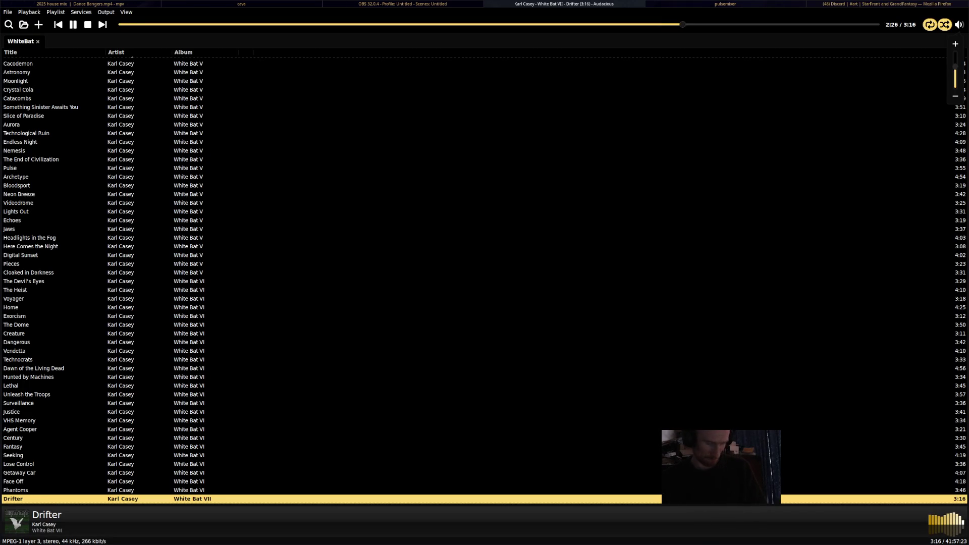
- Return to the workspace showing Krita's snow map
key("super+2")
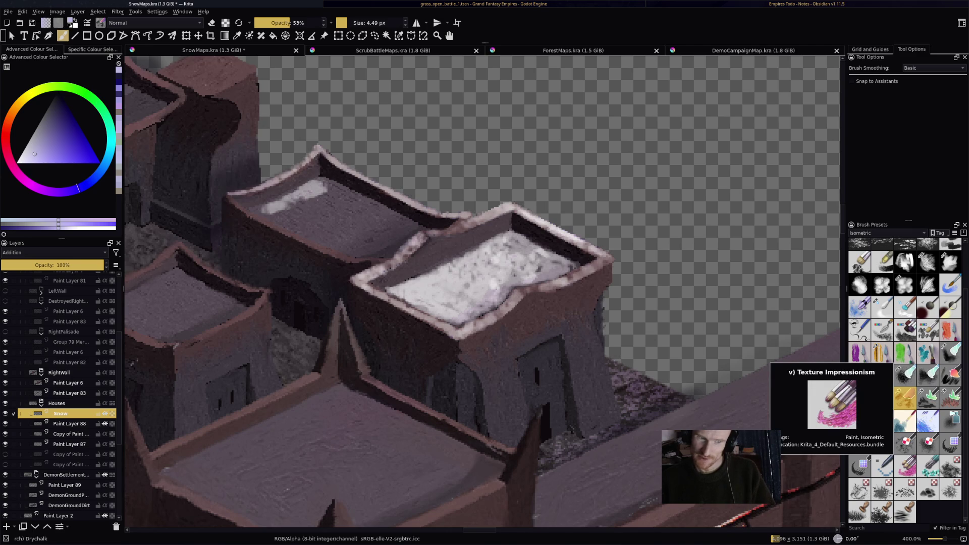
- Choose the Texture Impressionism preset, discard a white test stroke, and frame the snowy roof
left_click(905, 466)
mouse_move(551, 311)
left_mouse_down()
mouse_move(404, 227)
mouse_move(177, 151)
mouse_move(504, 197)
left_mouse_up()
key("ctrl+z")
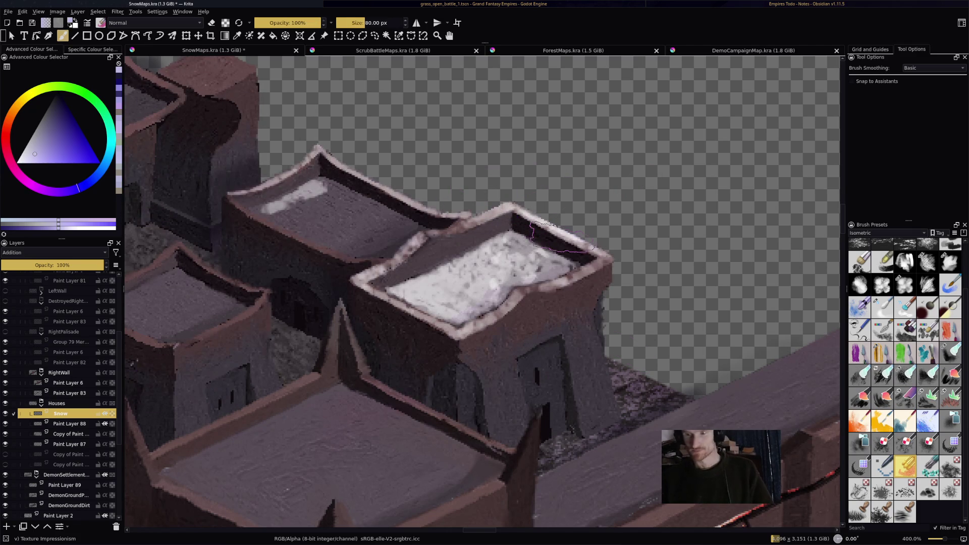
left_click_drag(455, 303, 575, 230)
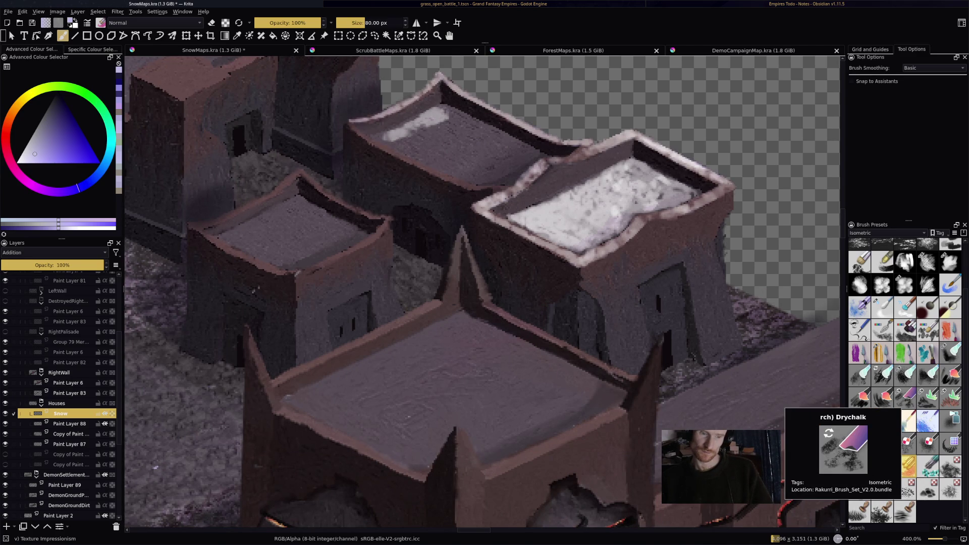
left_click_drag(485, 293, 509, 329)
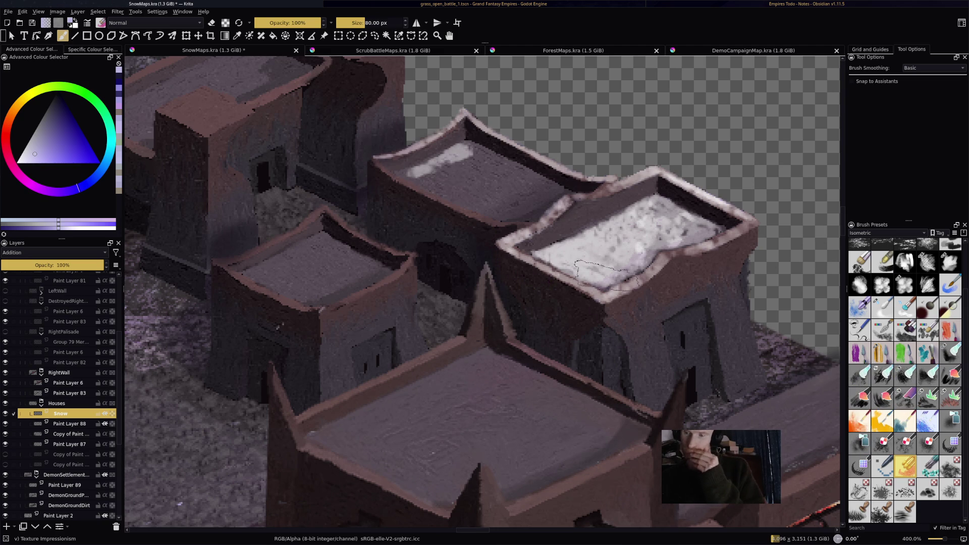
left_click_drag(482, 293, 453, 323)
left_click_drag(571, 305, 624, 258)
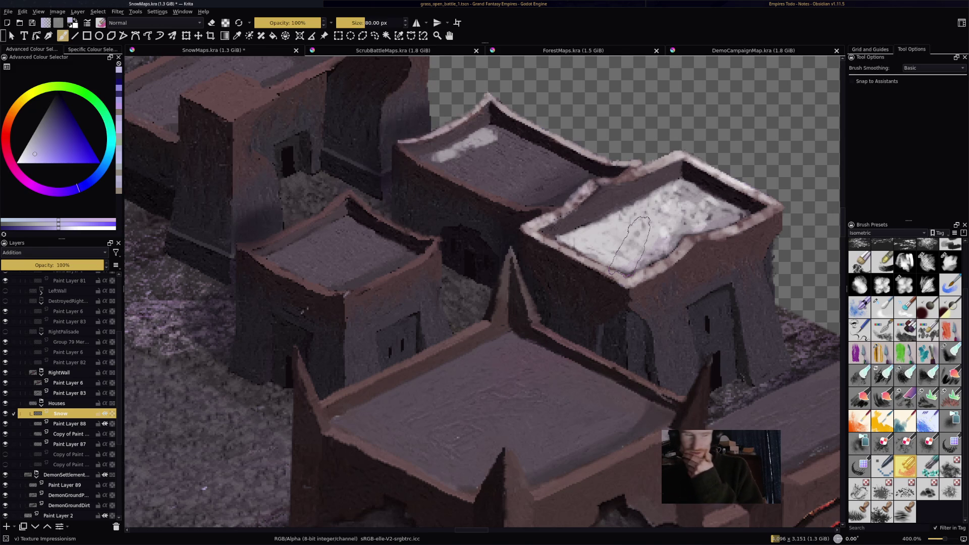
scroll(630, 247, "down", 5)
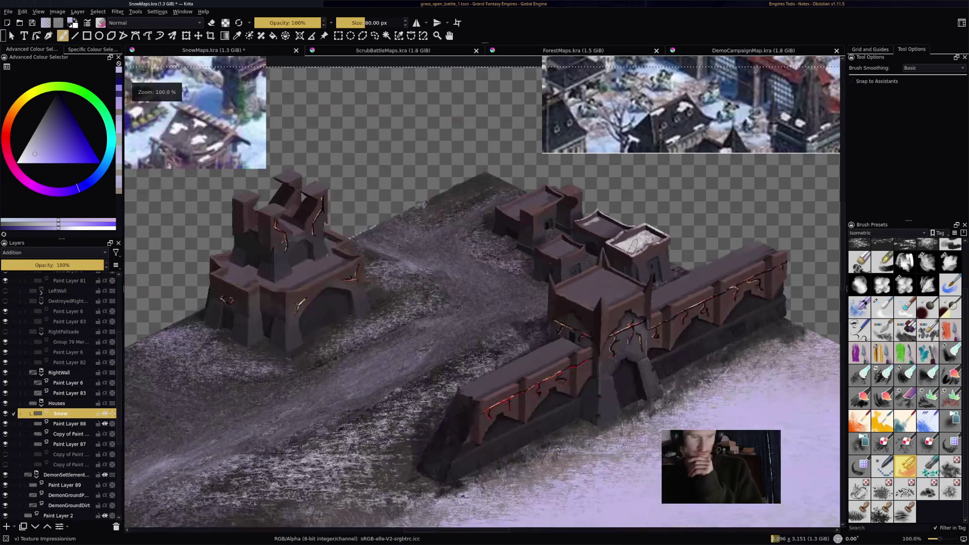
scroll(631, 246, "down", 2)
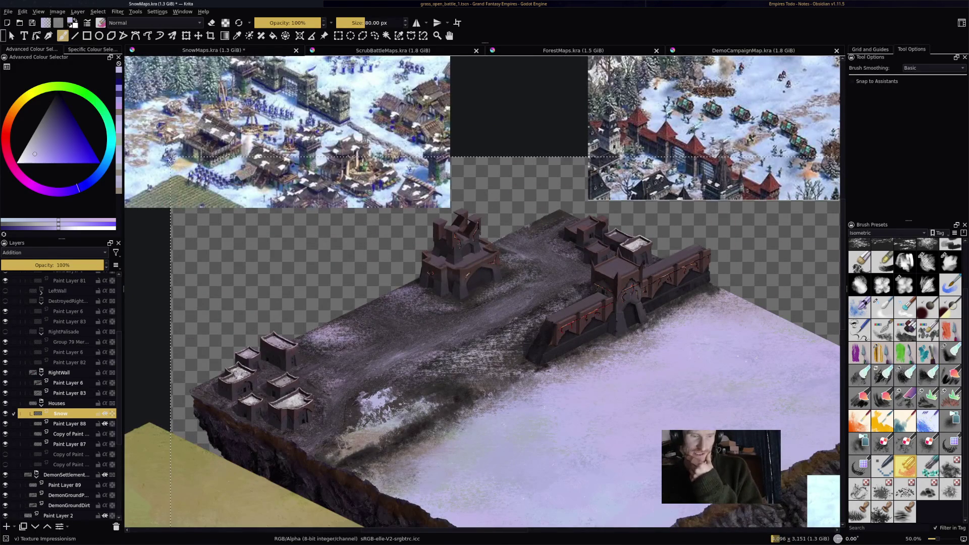
mouse_move(796, 538)
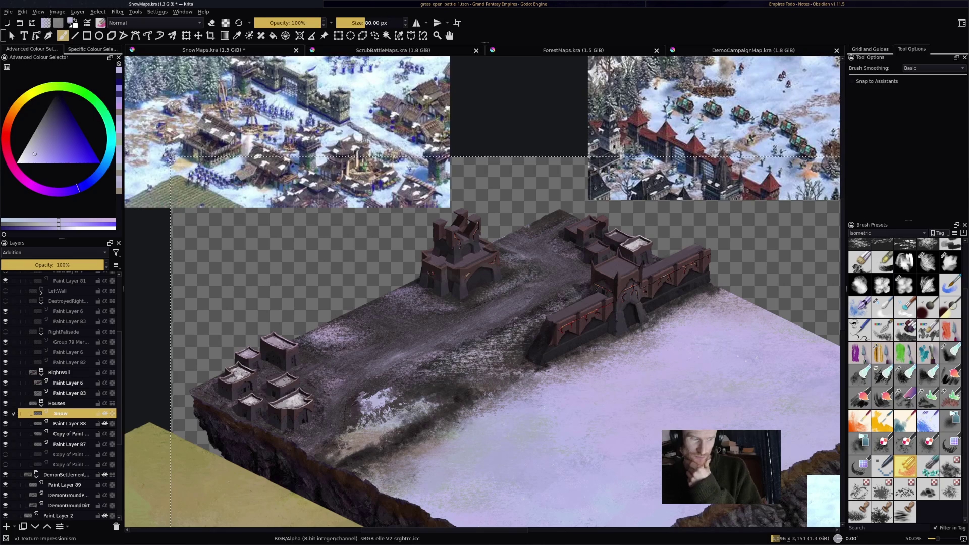
key("minus")
key("minus")
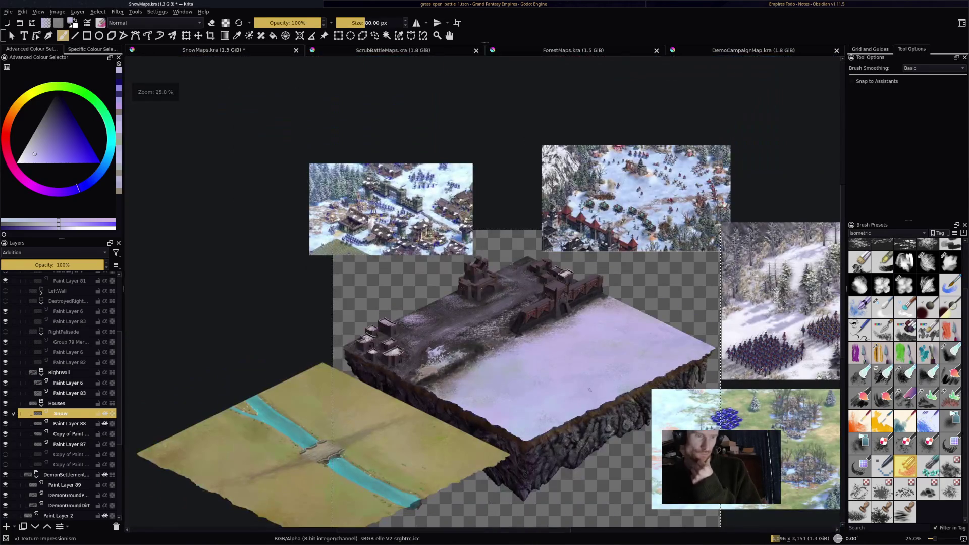
left_click_drag(589, 391, 624, 378)
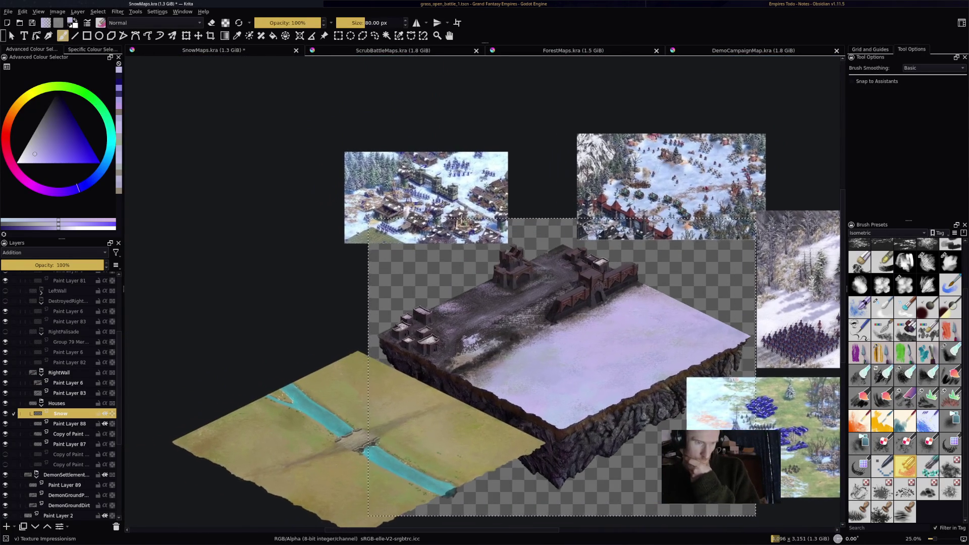
key("plus")
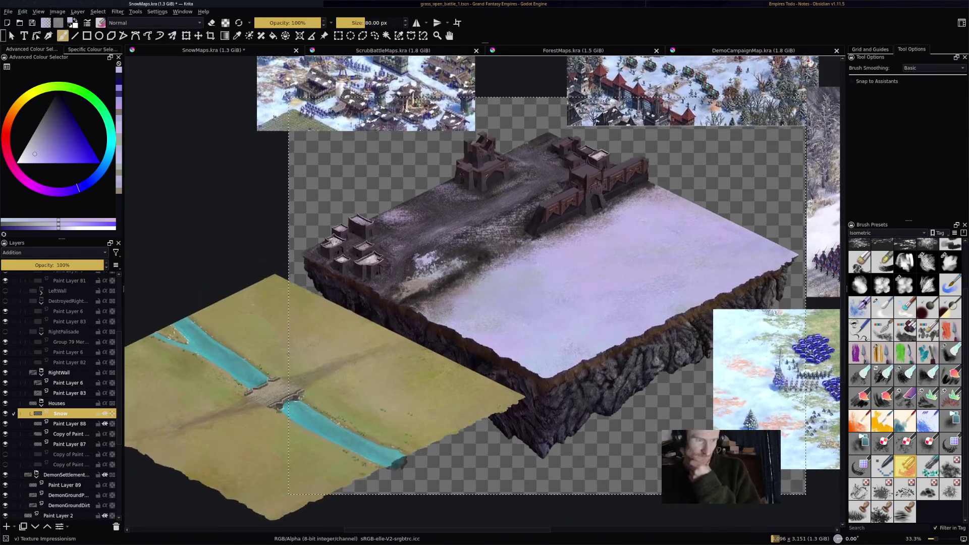
scroll(484, 291, "up", 1)
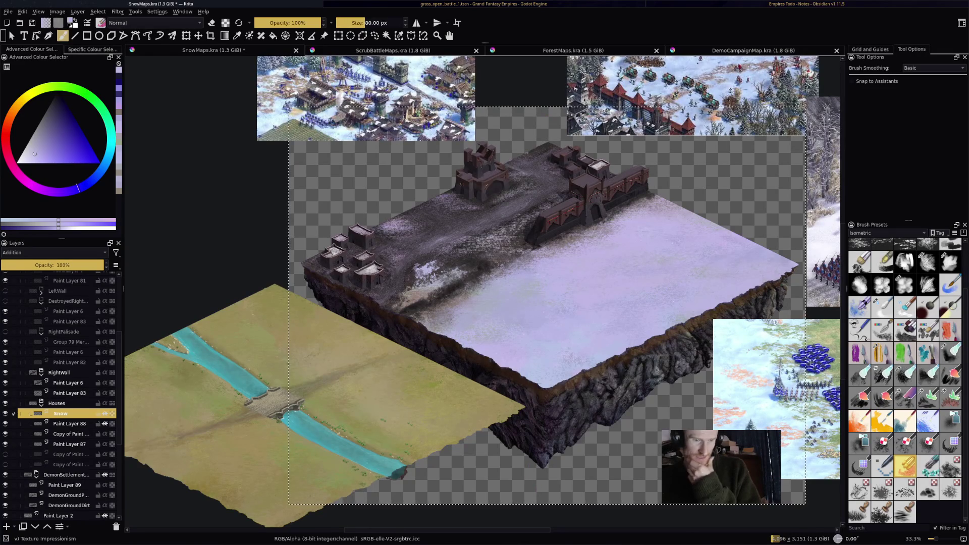
scroll(483, 293, "up", 3)
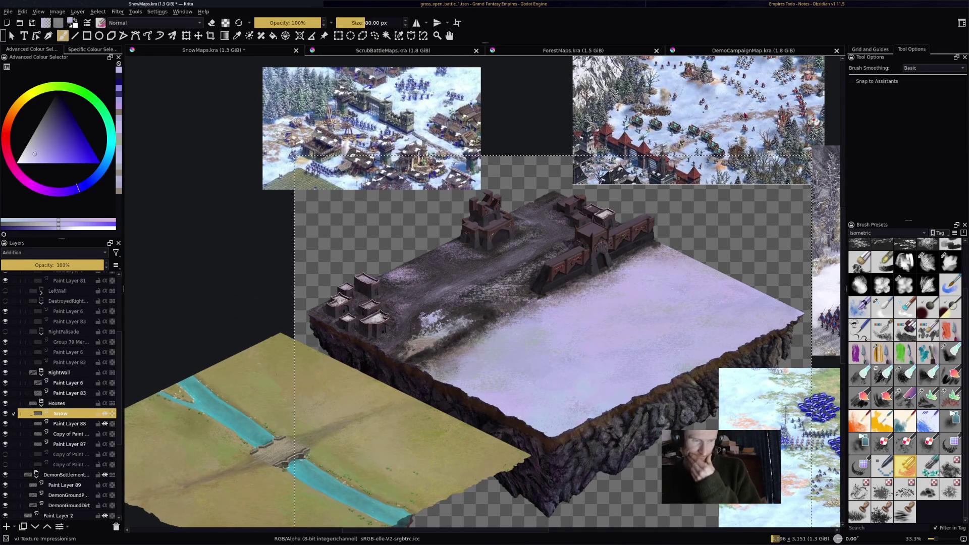
scroll(507, 202, "up", 4)
scroll(680, 296, "up", 3)
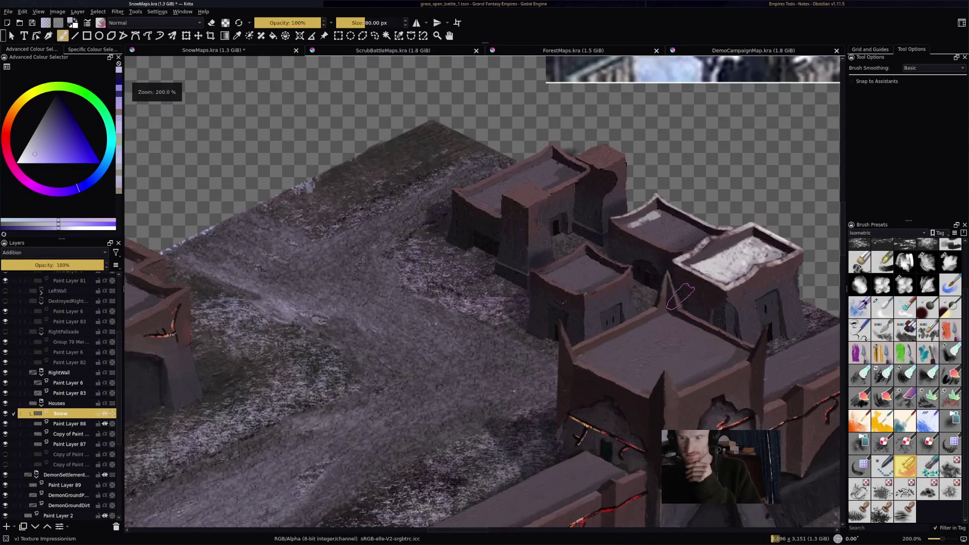
scroll(681, 297, "up", 1)
scroll(585, 275, "up", 1)
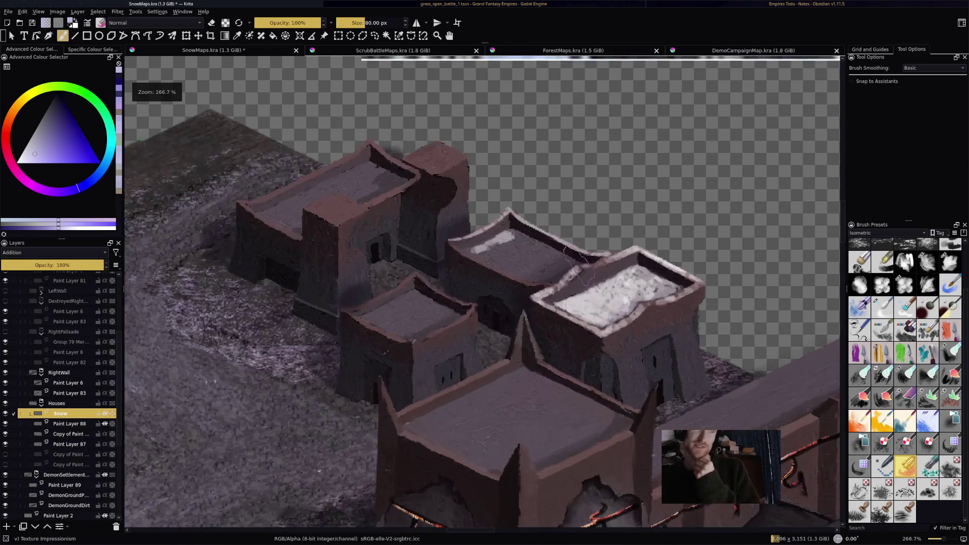
scroll(584, 268, "up", 4)
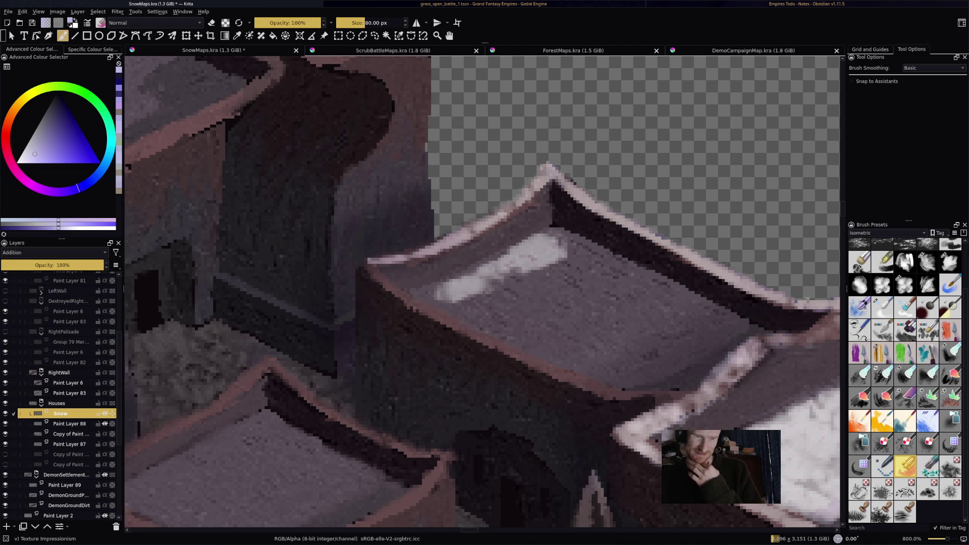
scroll(483, 292, "down", 8)
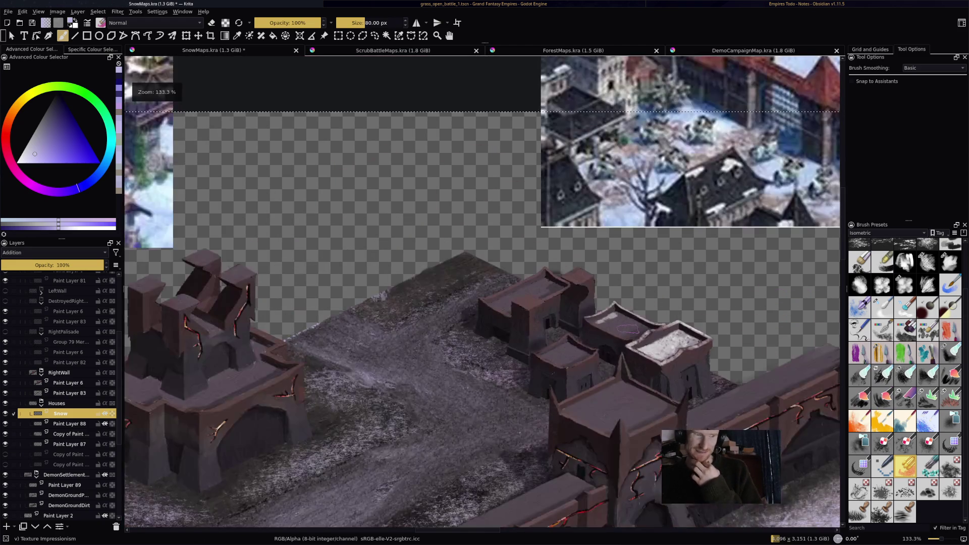
scroll(483, 292, "up", 3)
scroll(483, 292, "down", 3)
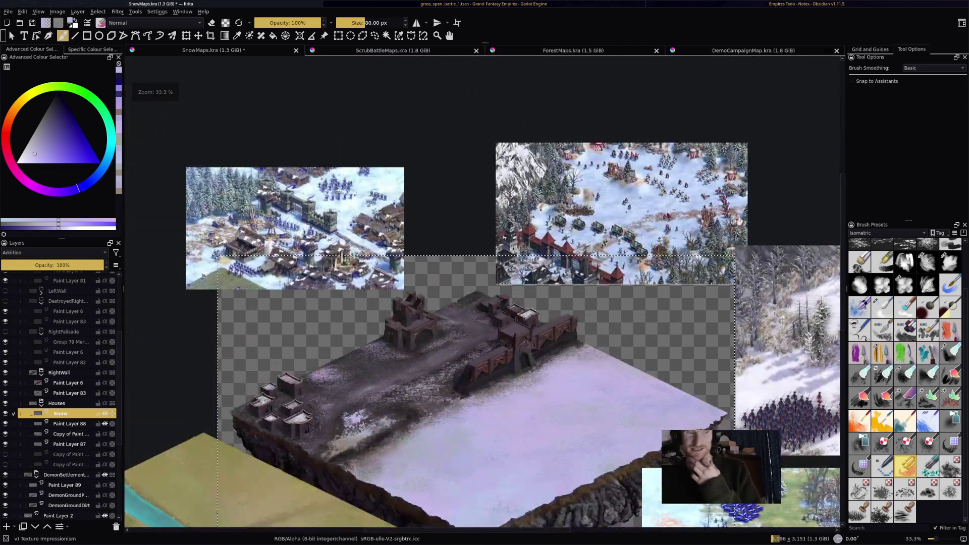
left_click_drag(483, 293, 523, 211)
left_click_drag(570, 312, 602, 279)
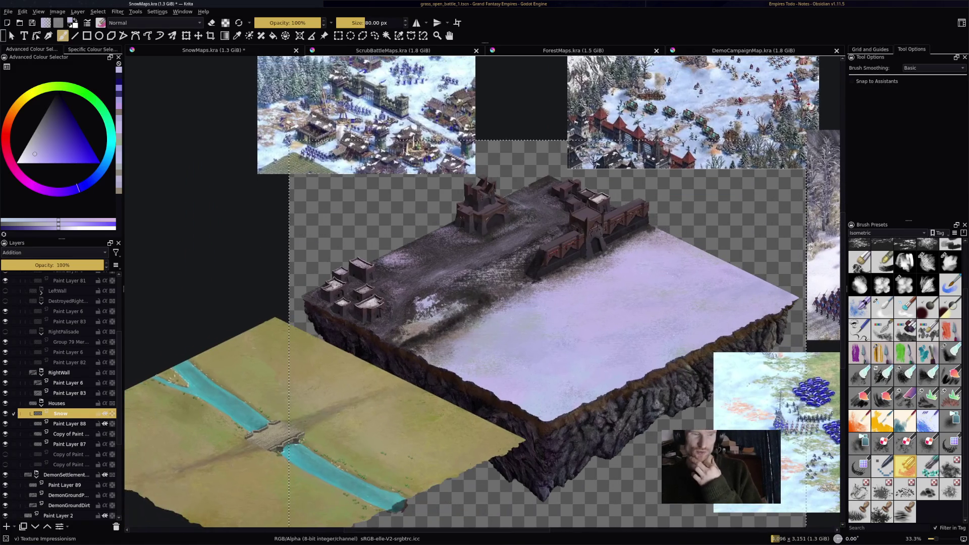
scroll(602, 279, "up", 4)
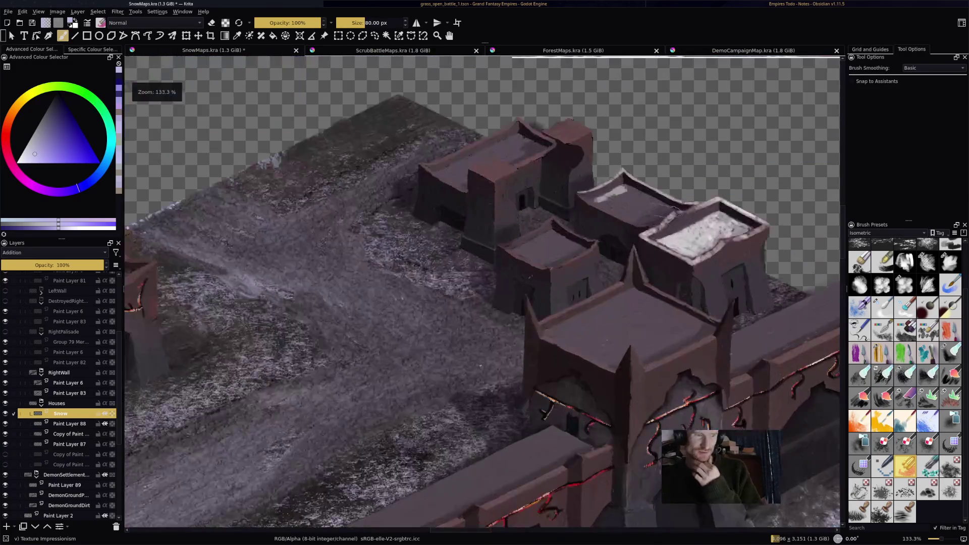
scroll(677, 179, "up", 4)
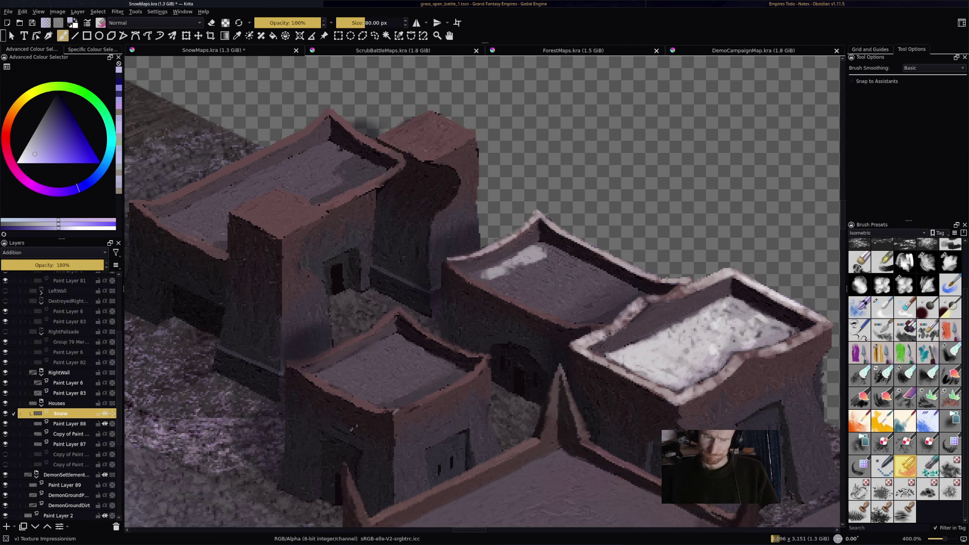
mouse_move(926, 338)
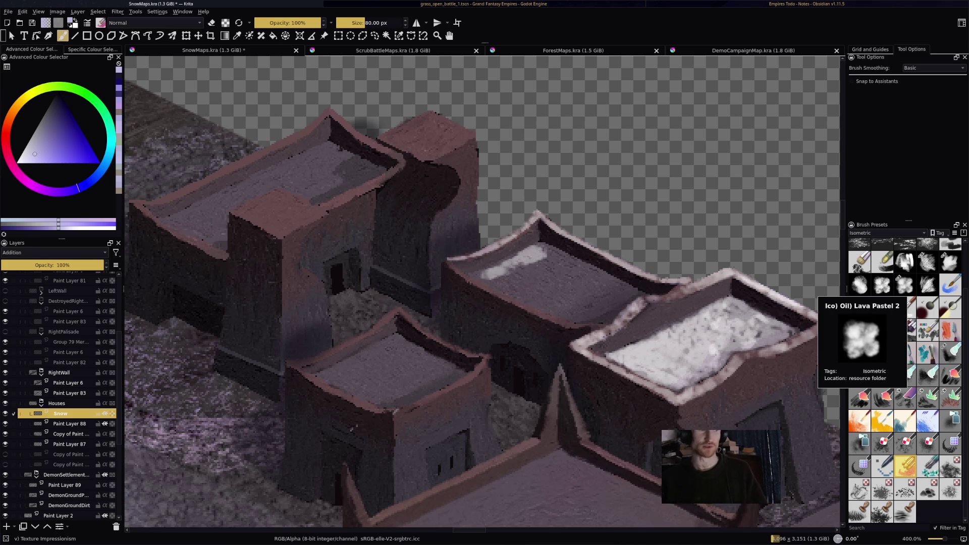
key("1")
scroll(682, 221, "up", 8)
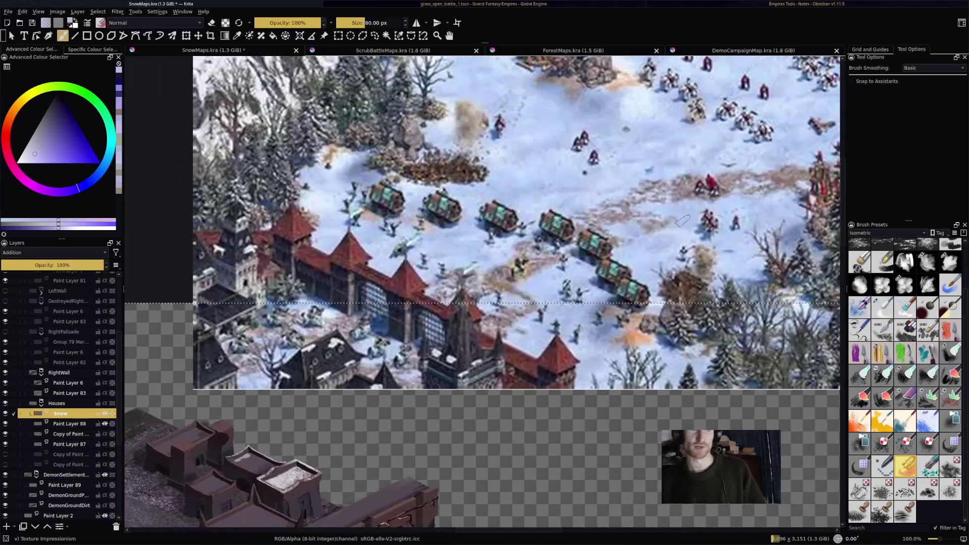
- Zoom in to about 533% on the settlement's house roofs
scroll(681, 221, "down", 1)
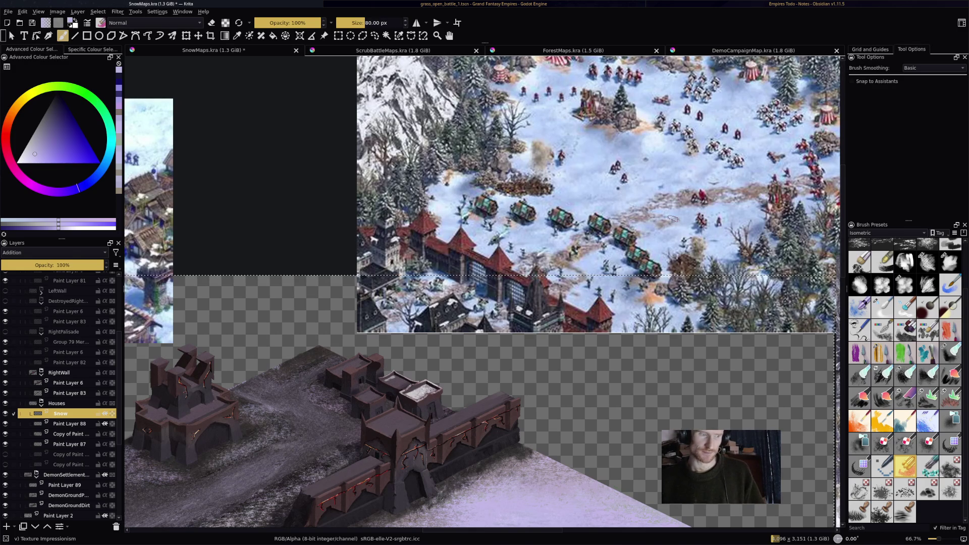
scroll(673, 218, "down", 5)
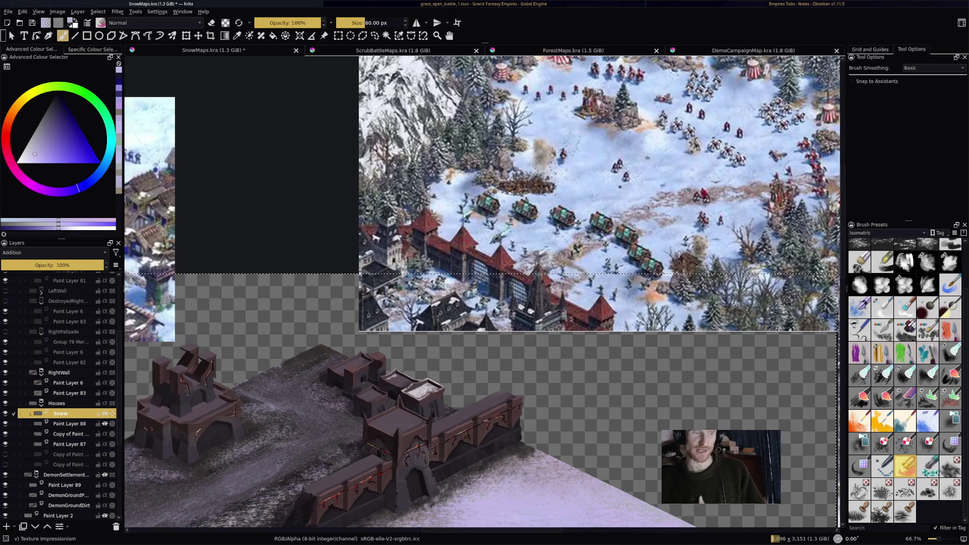
key("minus")
scroll(482, 292, "up", 4)
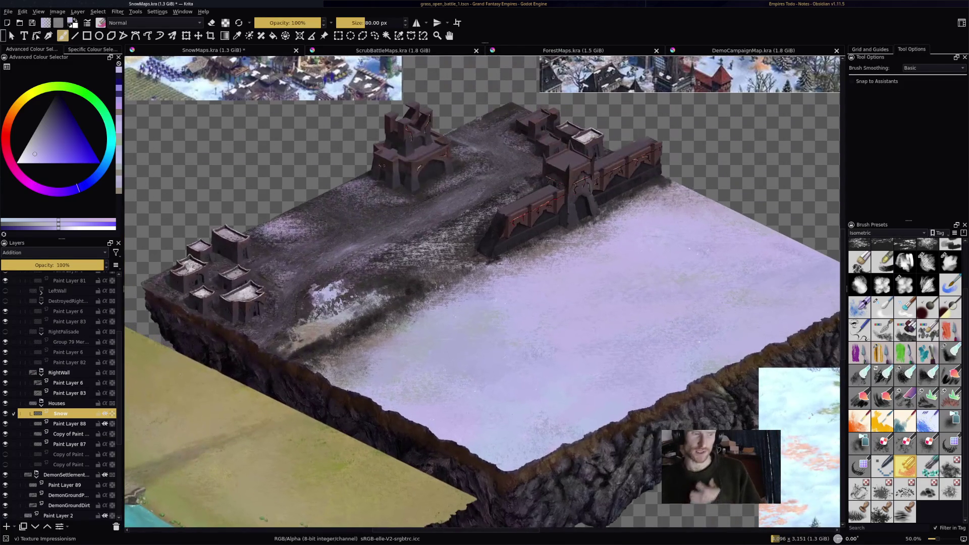
scroll(640, 274, "up", 2)
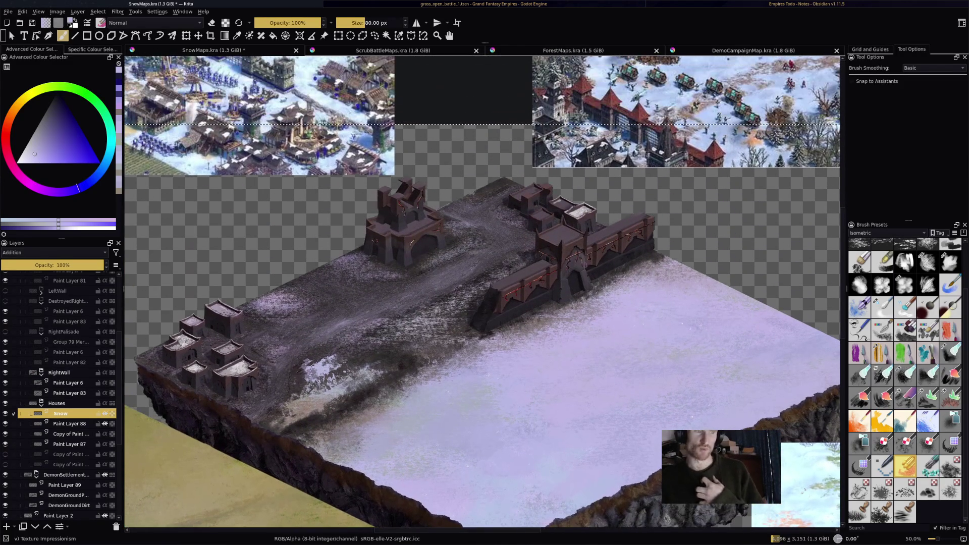
key("plus")
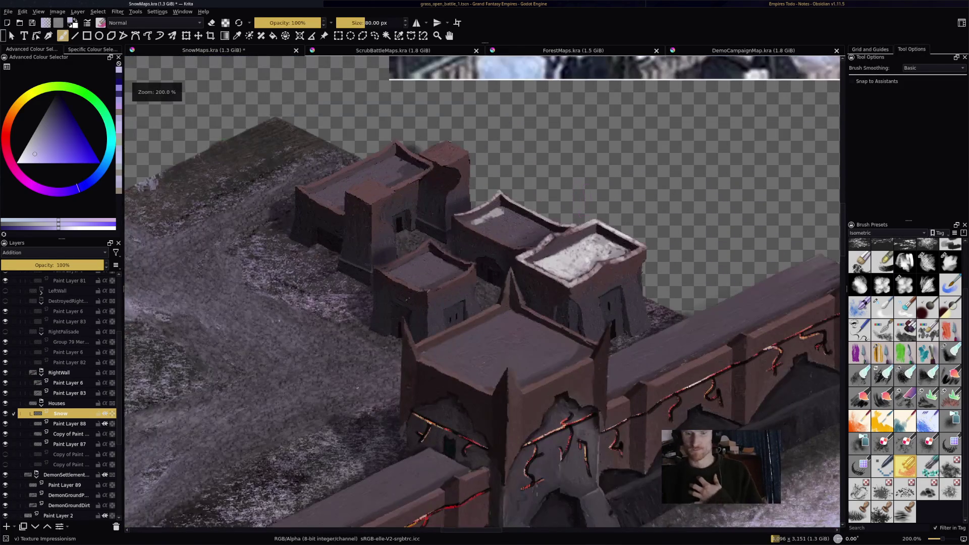
scroll(525, 227, "up", 6, "ctrl")
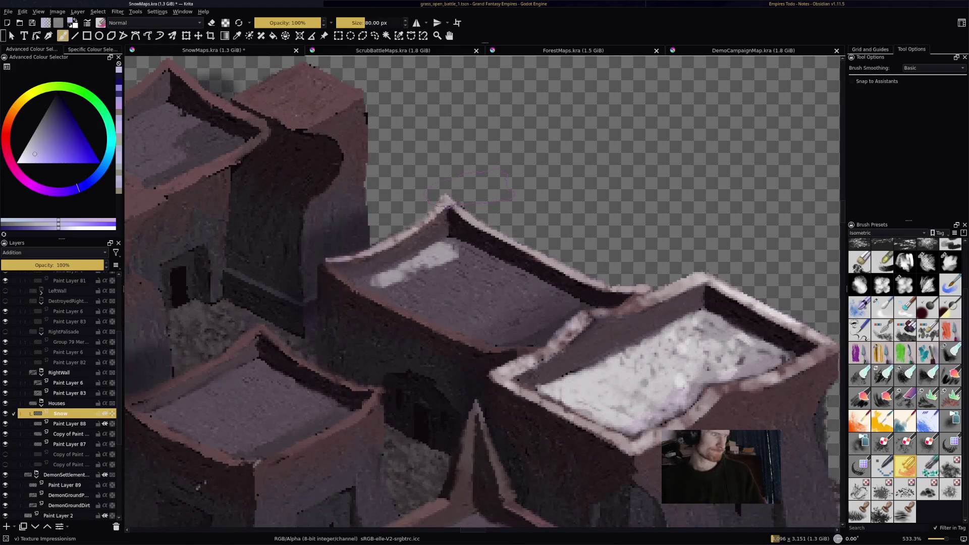
- Paint four trial snow strokes on the middle roof, then undo them
left_click_drag(553, 275, 545, 299)
left_click_drag(507, 268, 530, 311)
left_click_drag(459, 265, 472, 291)
left_click_drag(446, 280, 446, 305)
key("ctrl+z")
key("ctrl+z")
key("ctrl+z")
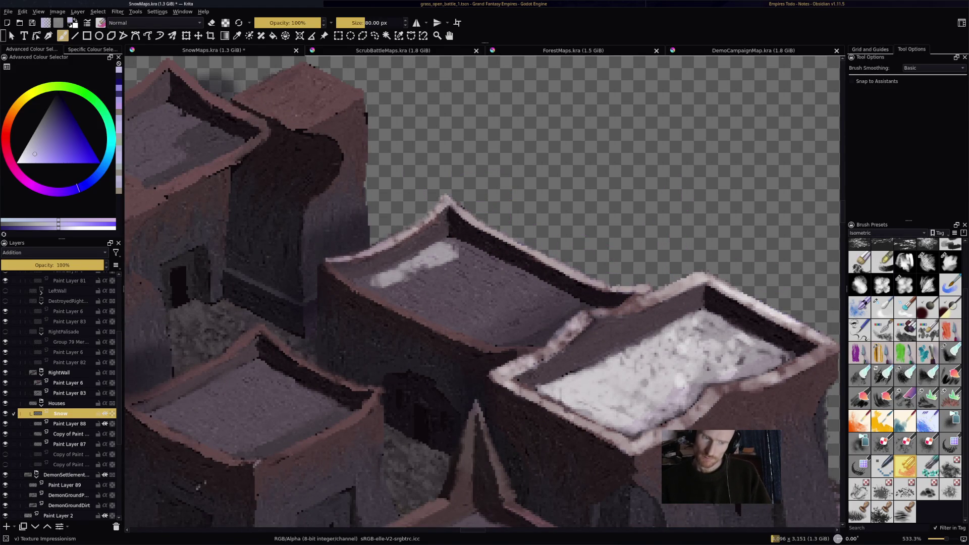
key("slash")
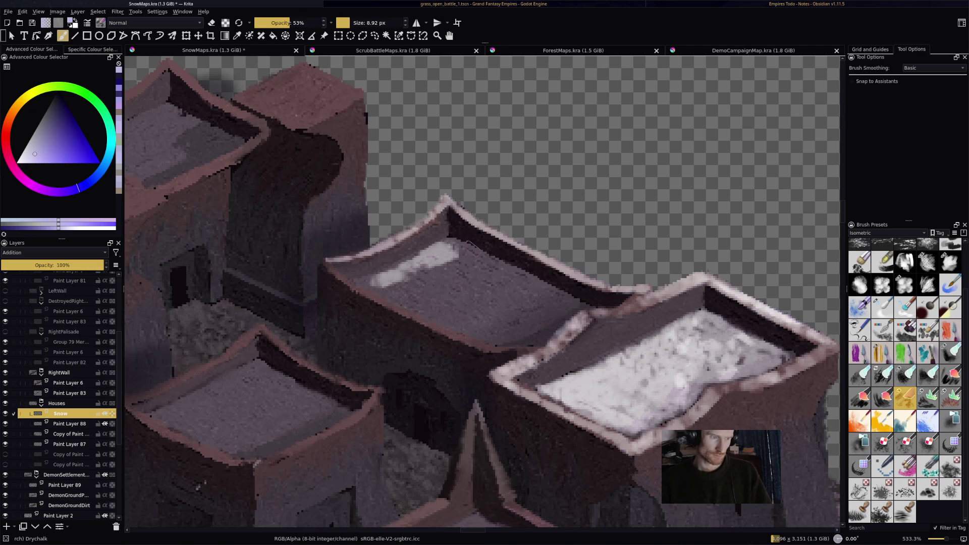
- Spread textured chalky snow across the middle roof, down to its left and lower edges
mouse_move(451, 256)
left_mouse_down()
mouse_move(480, 267)
mouse_move(459, 280)
mouse_move(452, 247)
mouse_move(472, 252)
mouse_move(429, 275)
mouse_move(447, 298)
mouse_move(510, 285)
mouse_move(472, 316)
mouse_move(525, 310)
left_mouse_up()
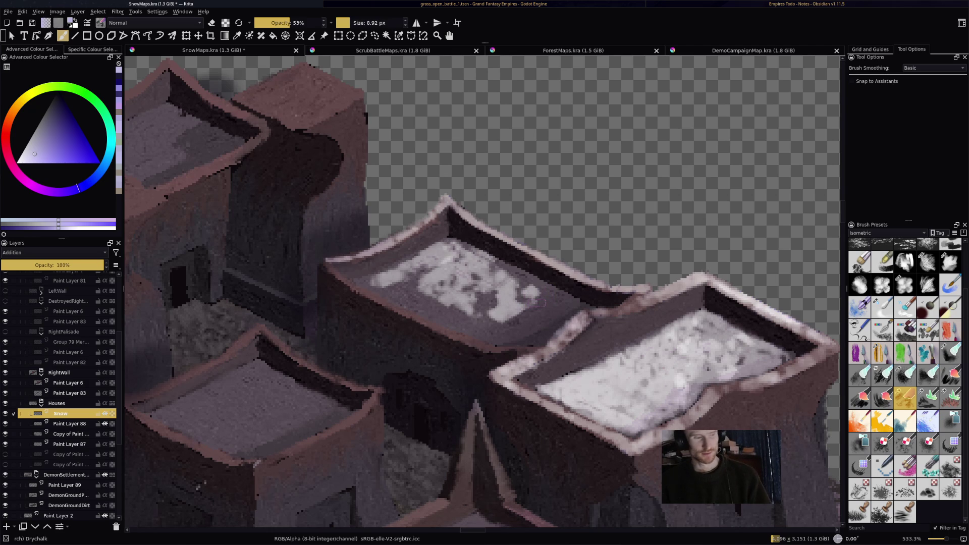
key("ctrl+z")
mouse_move(419, 260)
left_mouse_down()
mouse_move(535, 316)
mouse_move(527, 306)
left_mouse_up()
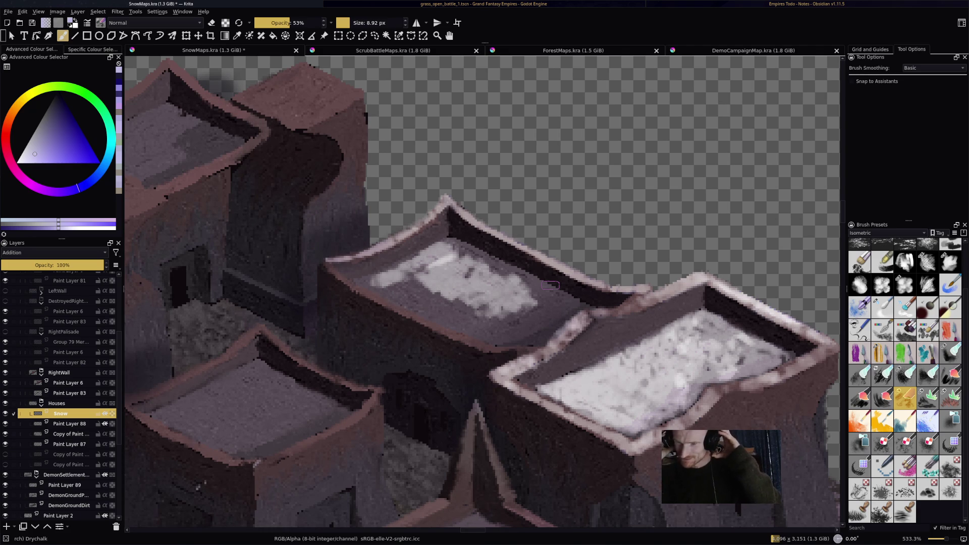
mouse_move(462, 255)
left_mouse_down()
mouse_move(457, 248)
mouse_move(515, 278)
mouse_move(498, 275)
mouse_move(553, 280)
mouse_move(542, 286)
mouse_move(560, 295)
mouse_move(553, 318)
mouse_move(581, 305)
mouse_move(535, 341)
mouse_move(520, 339)
mouse_move(531, 328)
mouse_move(475, 313)
mouse_move(485, 298)
mouse_move(429, 275)
mouse_move(399, 280)
mouse_move(389, 270)
mouse_move(359, 284)
mouse_move(419, 288)
mouse_move(414, 308)
mouse_move(398, 295)
mouse_move(500, 346)
mouse_move(520, 339)
left_mouse_up()
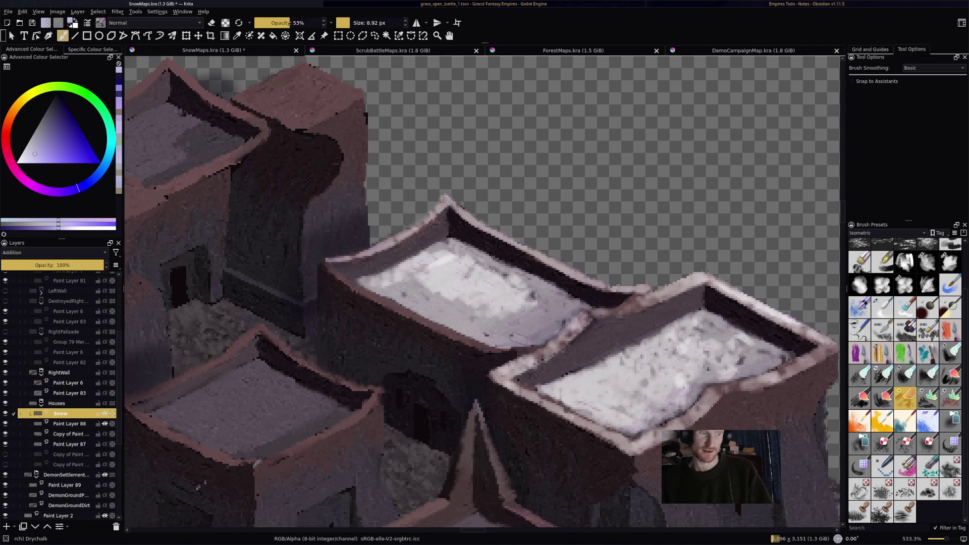
mouse_move(412, 280)
left_mouse_down()
mouse_move(419, 298)
mouse_move(455, 293)
mouse_move(505, 315)
mouse_move(530, 298)
mouse_move(551, 313)
mouse_move(565, 303)
left_mouse_up()
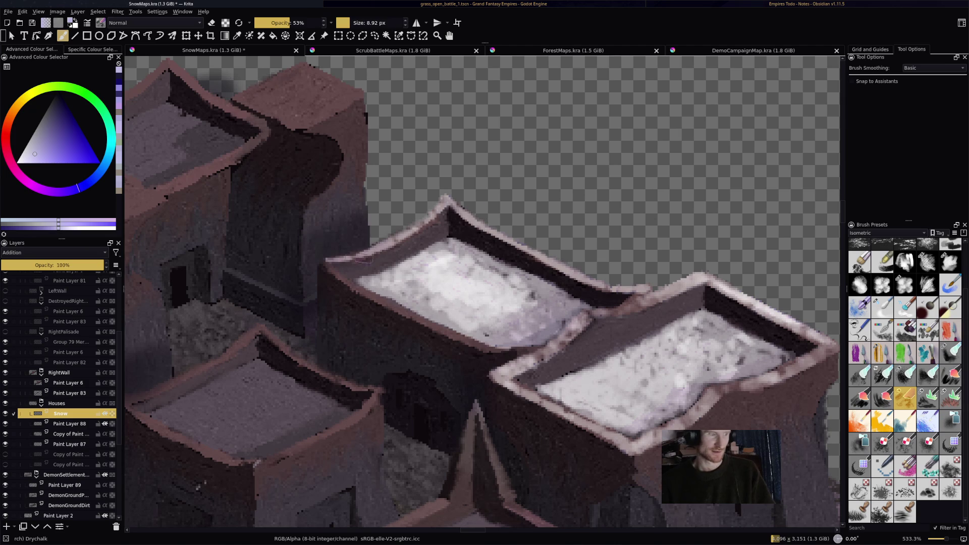
mouse_move(399, 306)
left_mouse_down()
mouse_move(376, 302)
mouse_move(492, 352)
left_mouse_up()
left_click_drag(443, 333, 518, 353)
- Lighten the right roof's upper, left and outer rims with snow
left_click_drag(611, 313, 659, 295)
mouse_move(597, 321)
left_mouse_down()
mouse_move(606, 317)
mouse_move(521, 368)
left_mouse_up()
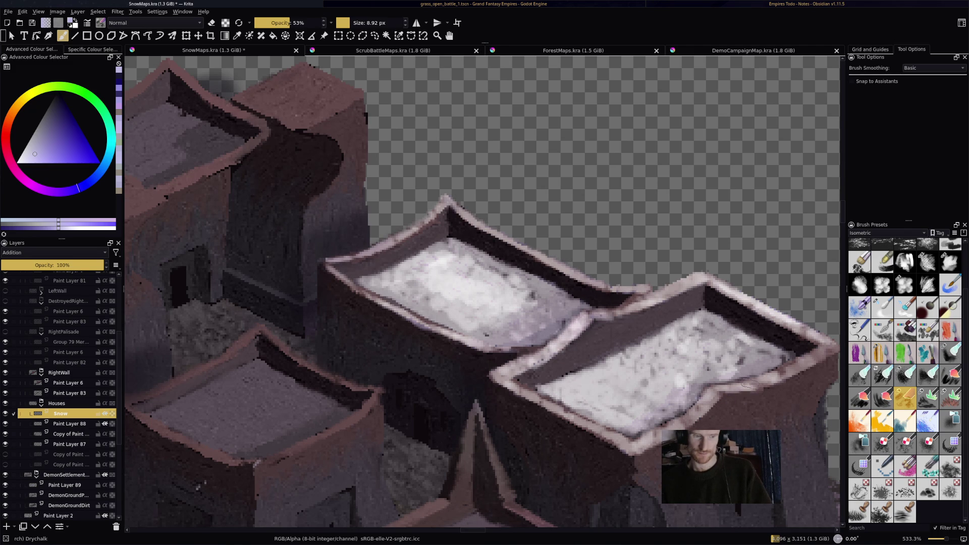
mouse_move(777, 374)
left_mouse_down()
mouse_move(830, 345)
mouse_move(792, 321)
left_mouse_up()
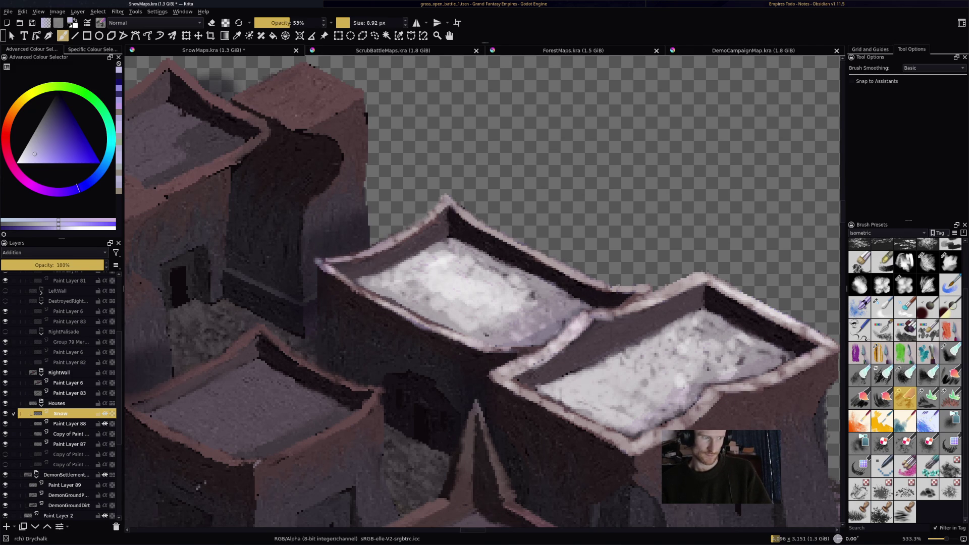
scroll(372, 222, "down", 1)
scroll(372, 223, "down", 4)
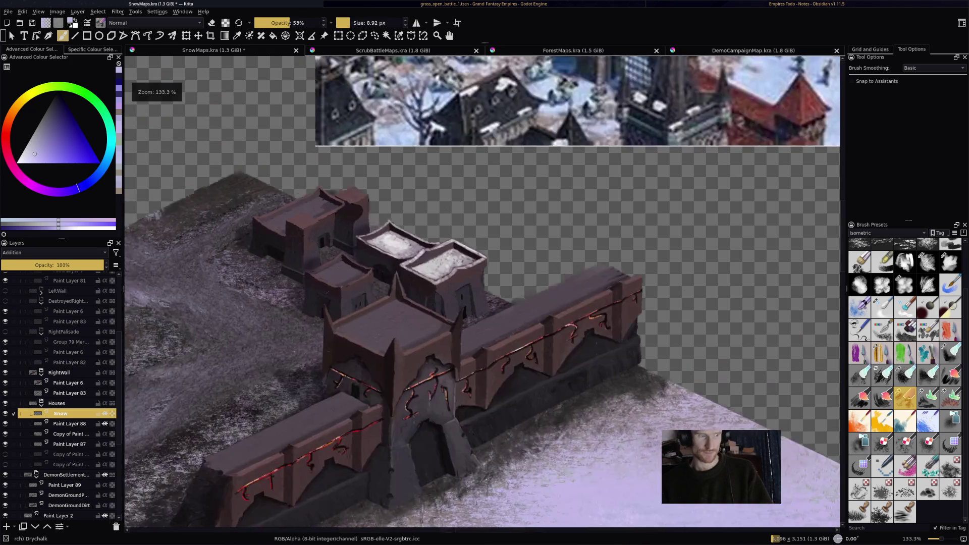
- Highlight the lower house's roof edges with bright snow on the left and right
scroll(465, 222, "up", 5)
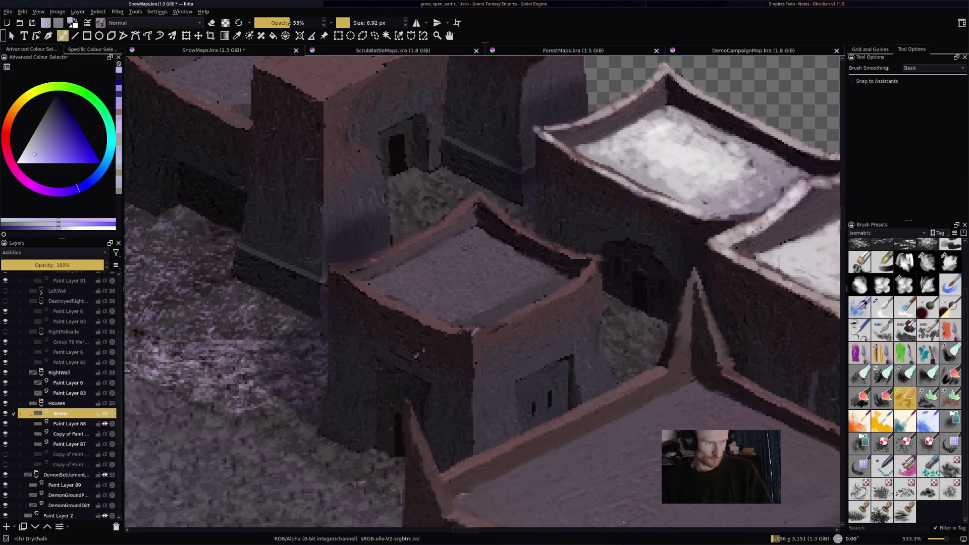
left_click_drag(378, 257, 480, 197)
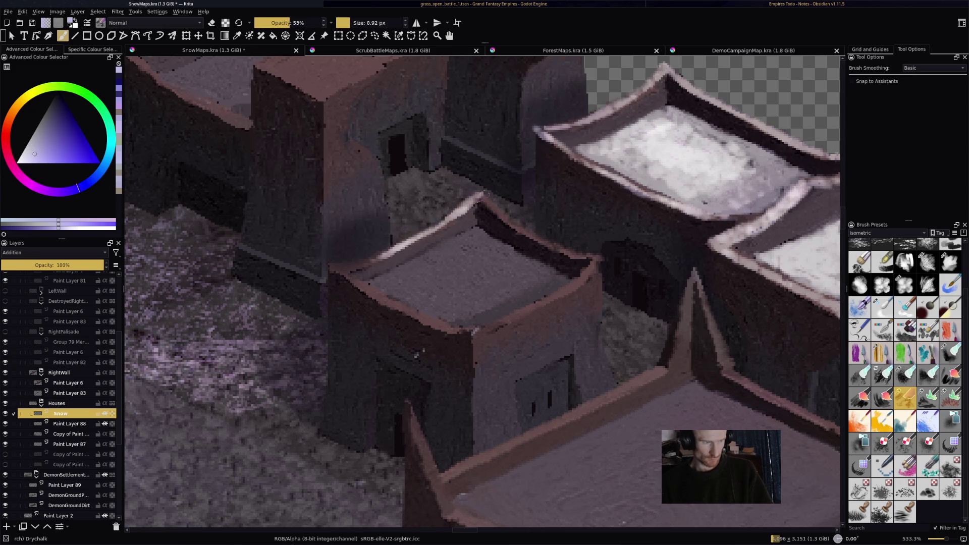
left_click_drag(333, 266, 384, 255)
mouse_move(482, 329)
left_mouse_down()
mouse_move(573, 286)
mouse_move(603, 256)
left_mouse_up()
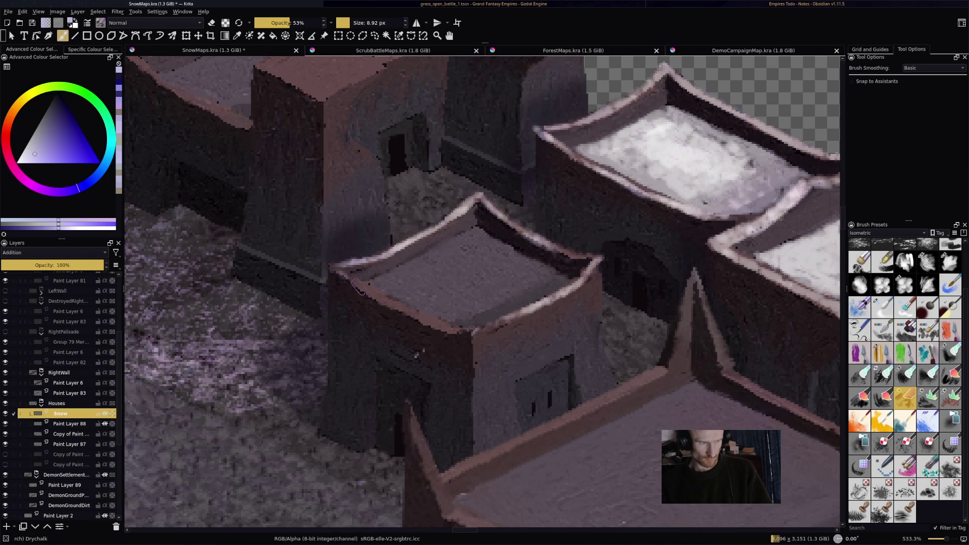
- Brighten the lower roof's left edge and brush snow over its left part
left_click_drag(351, 284, 464, 334)
mouse_move(394, 301)
left_mouse_down()
mouse_move(403, 306)
mouse_move(415, 271)
mouse_move(473, 234)
mouse_move(502, 248)
mouse_move(474, 245)
mouse_move(490, 250)
mouse_move(455, 275)
mouse_move(376, 292)
left_mouse_up()
mouse_move(390, 293)
left_mouse_down()
mouse_move(431, 302)
mouse_move(447, 322)
mouse_move(566, 281)
mouse_move(519, 251)
mouse_move(500, 273)
mouse_move(444, 293)
mouse_move(454, 308)
mouse_move(548, 276)
mouse_move(495, 287)
mouse_move(505, 275)
mouse_move(457, 280)
mouse_move(512, 264)
mouse_move(536, 270)
mouse_move(457, 282)
mouse_move(426, 302)
mouse_move(414, 291)
mouse_move(421, 308)
mouse_move(399, 300)
mouse_move(447, 314)
mouse_move(469, 260)
mouse_move(484, 265)
left_mouse_up()
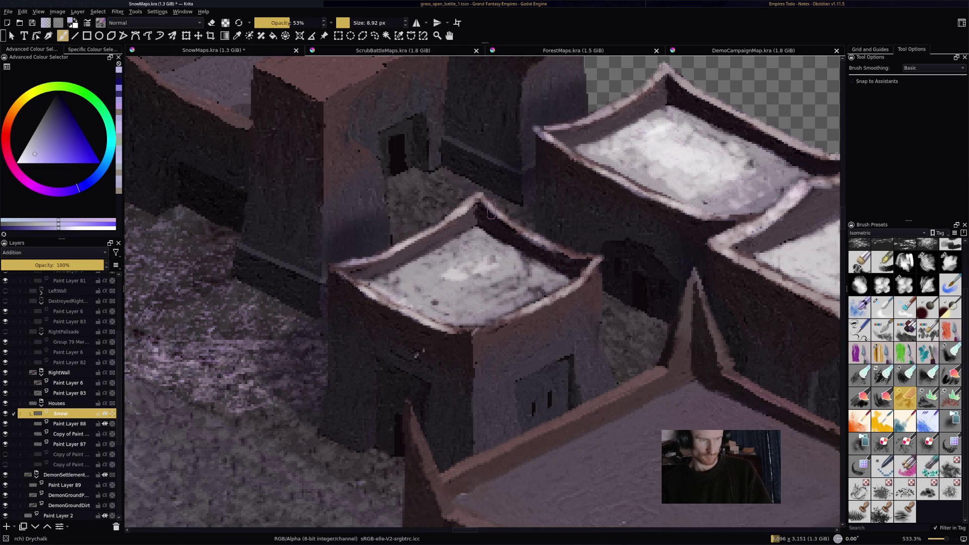
scroll(491, 212, "down", 3)
scroll(491, 212, "up", 2)
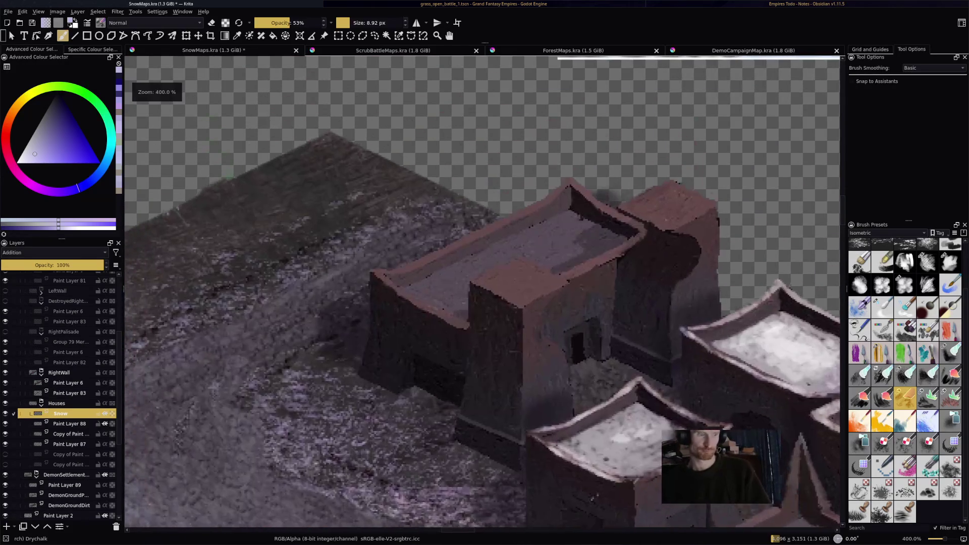
- Dab snow onto the left house roof and across both tower tops
mouse_move(487, 281)
left_mouse_down()
mouse_move(520, 260)
mouse_move(558, 280)
mouse_move(525, 299)
mouse_move(517, 290)
mouse_move(543, 276)
mouse_move(503, 278)
mouse_move(500, 292)
mouse_move(555, 298)
mouse_move(508, 303)
mouse_move(477, 289)
mouse_move(521, 303)
left_mouse_up()
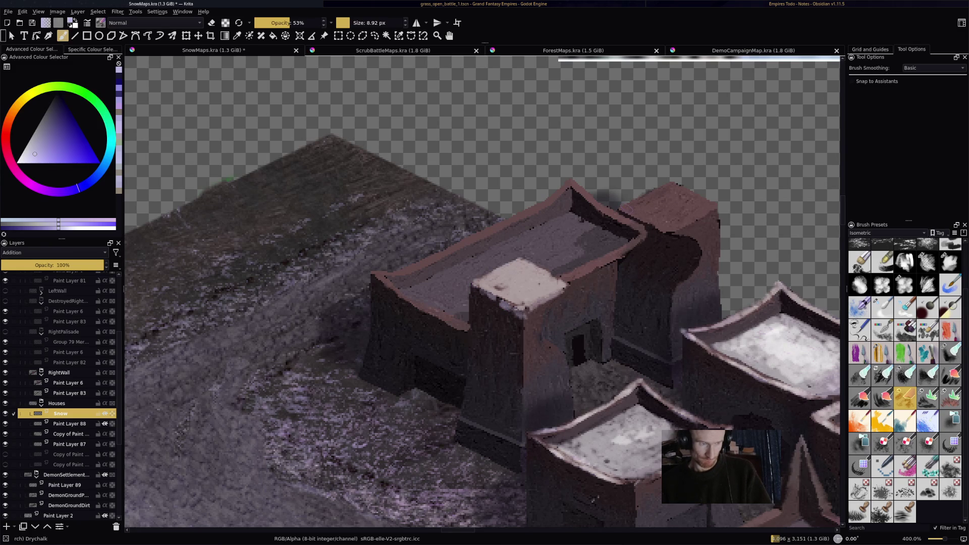
mouse_move(649, 215)
left_mouse_down()
mouse_move(641, 200)
mouse_move(674, 187)
mouse_move(709, 210)
mouse_move(689, 220)
mouse_move(696, 228)
left_mouse_up()
mouse_move(632, 208)
left_mouse_down()
mouse_move(676, 225)
mouse_move(712, 216)
mouse_move(676, 189)
left_mouse_up()
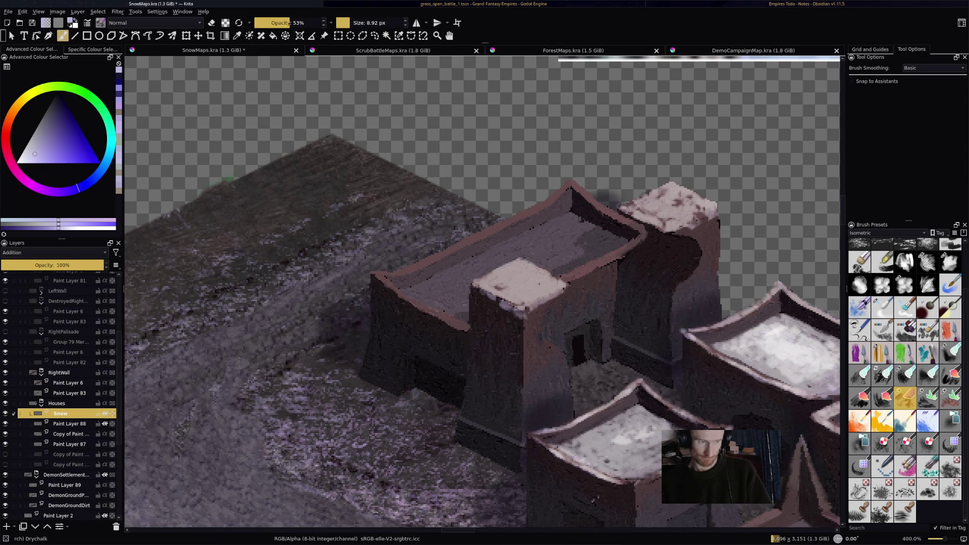
- Brighten the front roof's upper-left and lower-right rims with snow
mouse_move(517, 217)
left_mouse_down()
mouse_move(488, 231)
mouse_move(519, 216)
left_mouse_up()
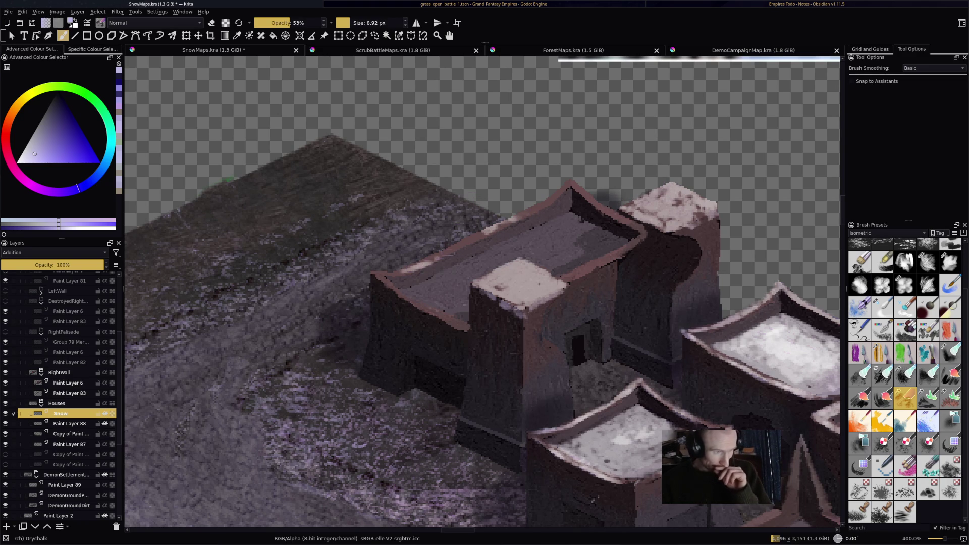
mouse_move(495, 231)
left_mouse_down()
mouse_move(464, 242)
mouse_move(572, 185)
mouse_move(629, 223)
left_mouse_up()
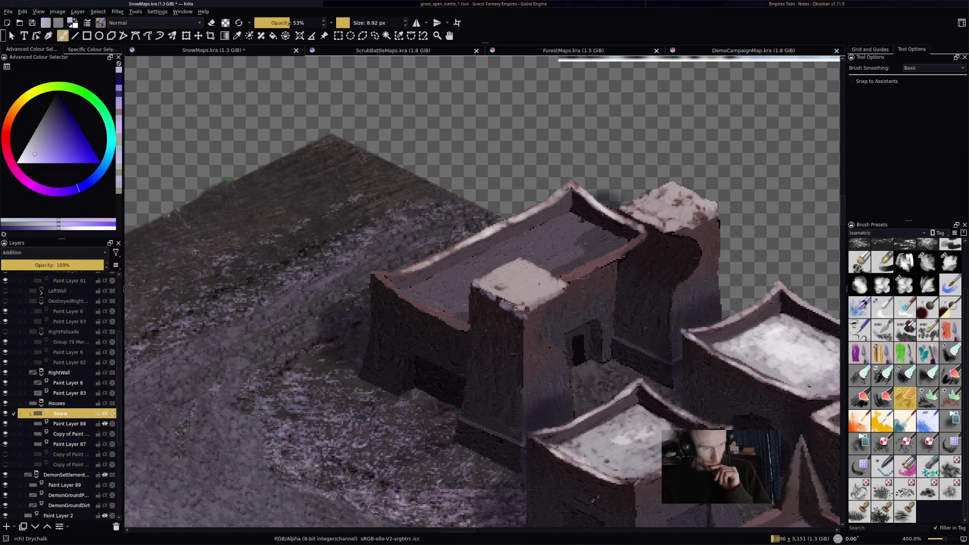
left_click_drag(572, 278, 624, 255)
left_click_drag(561, 281, 619, 253)
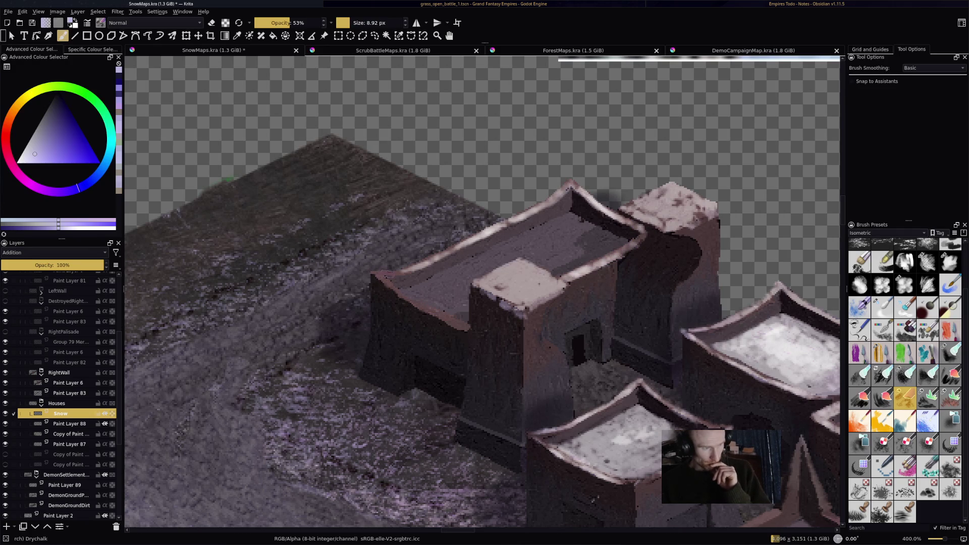
- Spread snow over the roof's left corner and central top, then zoom out
mouse_move(372, 275)
left_mouse_down()
mouse_move(399, 278)
mouse_move(373, 275)
mouse_move(457, 327)
left_mouse_up()
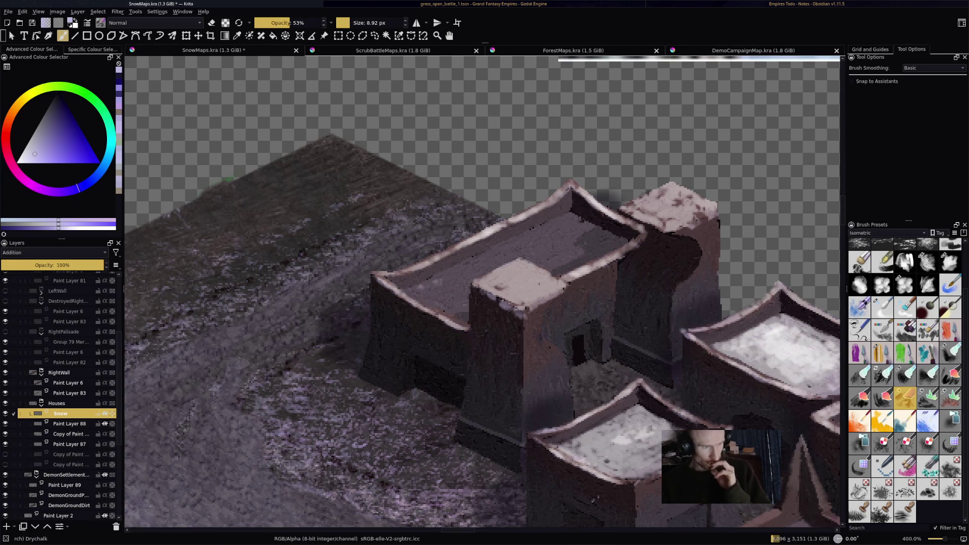
mouse_move(470, 265)
left_mouse_down()
mouse_move(434, 277)
mouse_move(570, 215)
mouse_move(614, 242)
mouse_move(571, 270)
mouse_move(555, 260)
mouse_move(599, 245)
mouse_move(560, 235)
mouse_move(541, 253)
mouse_move(566, 240)
mouse_move(464, 276)
mouse_move(452, 295)
mouse_move(462, 311)
mouse_move(464, 298)
mouse_move(450, 318)
mouse_move(411, 298)
mouse_move(444, 293)
mouse_move(464, 324)
mouse_move(440, 313)
mouse_move(449, 315)
left_mouse_up()
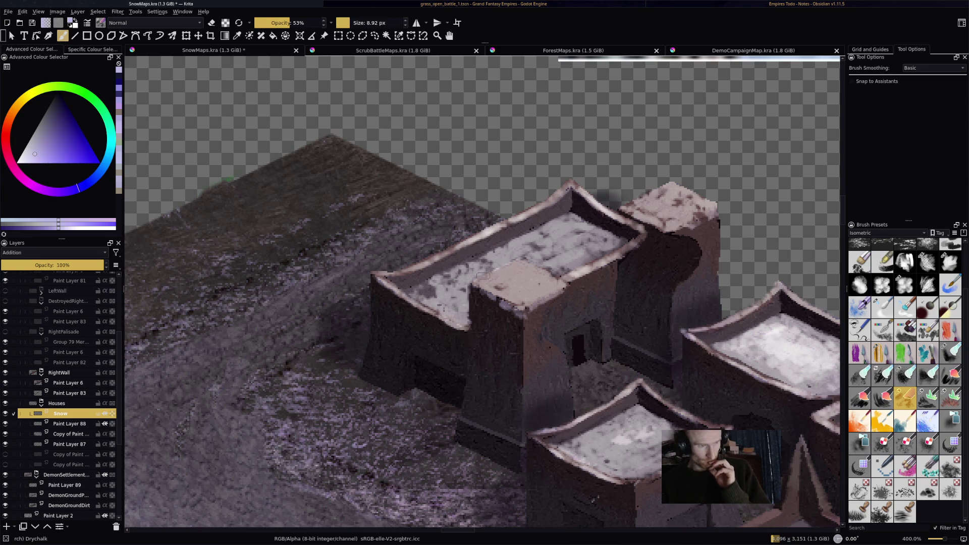
mouse_move(525, 250)
left_mouse_down()
mouse_move(555, 241)
mouse_move(593, 255)
mouse_move(555, 270)
left_mouse_up()
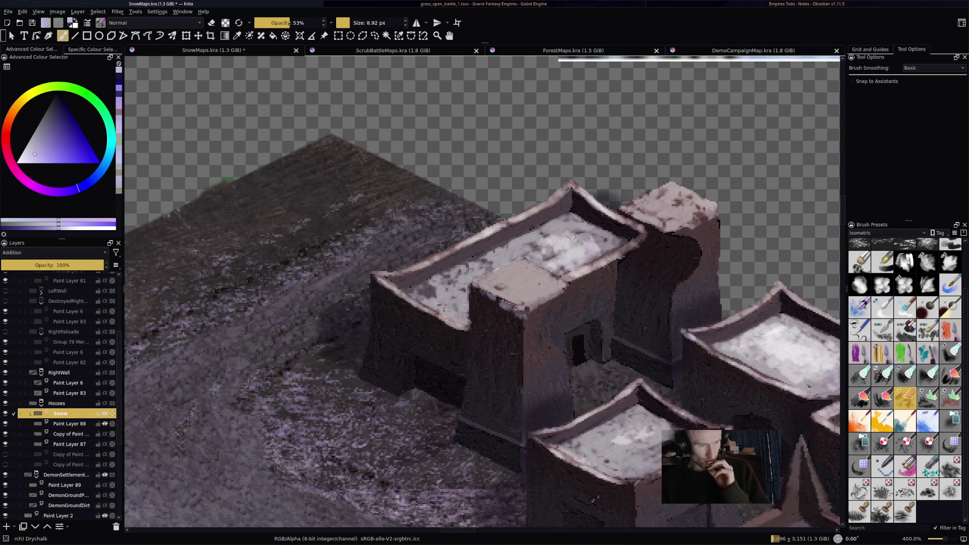
key("minus")
key("minus")
key("minus")
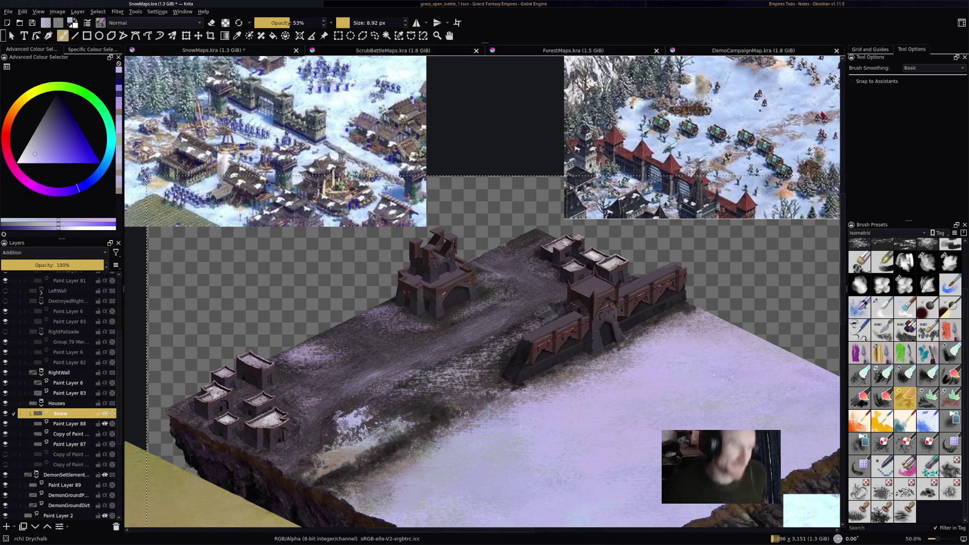
- Select Paint Layer 6 in the RightWall group and add a new paint layer above it
key("plus")
key("plus")
key("plus")
key("minus")
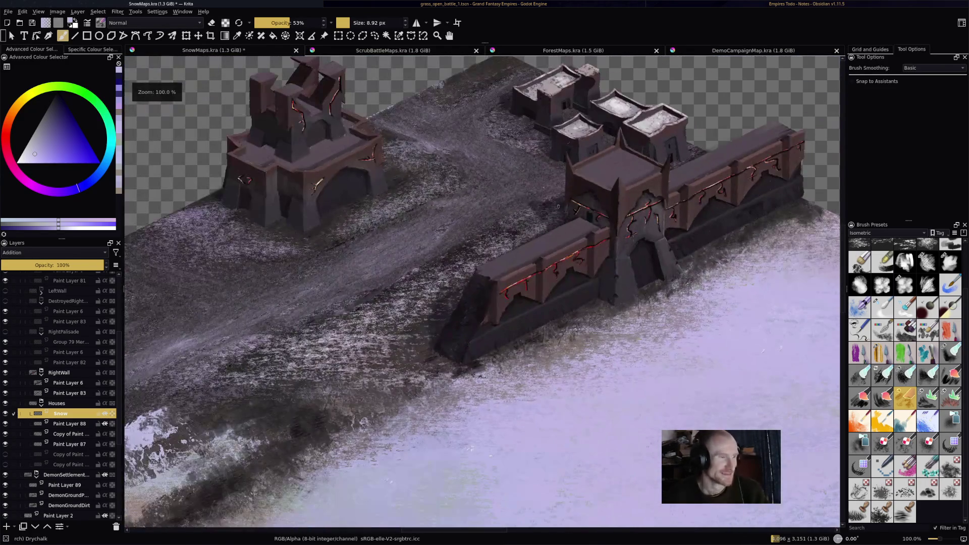
scroll(483, 292, "up", 2)
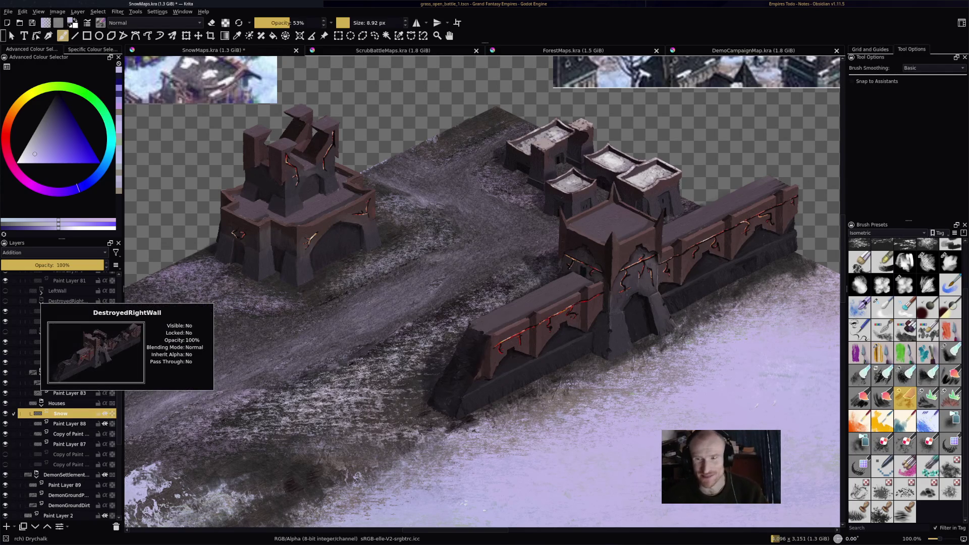
scroll(483, 292, "down", 1)
scroll(484, 292, "down", 2)
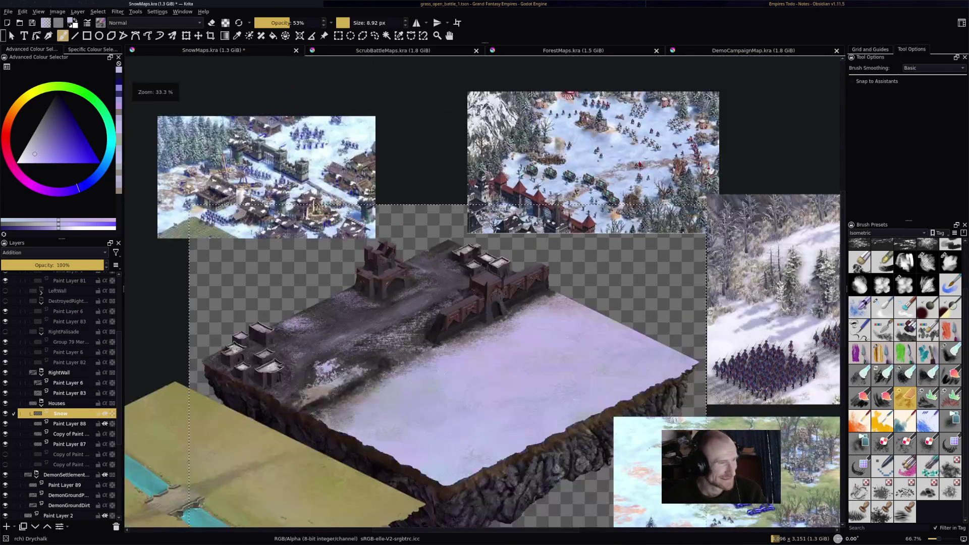
scroll(483, 292, "up", 2)
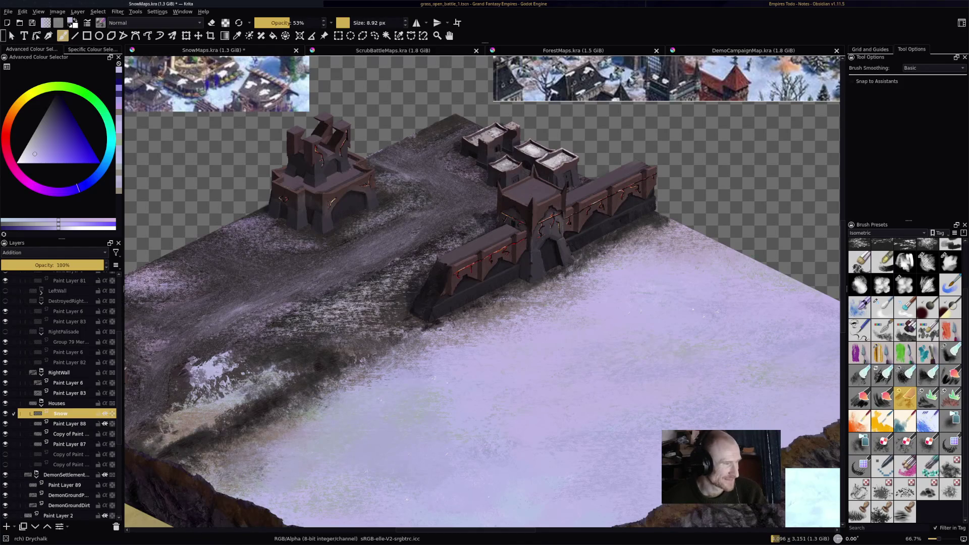
left_click(68, 383)
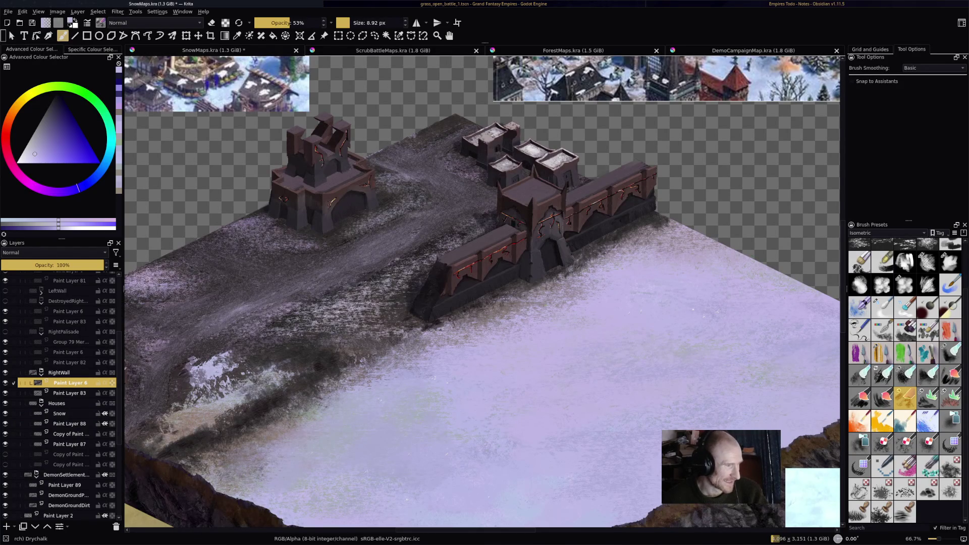
left_click(7, 527)
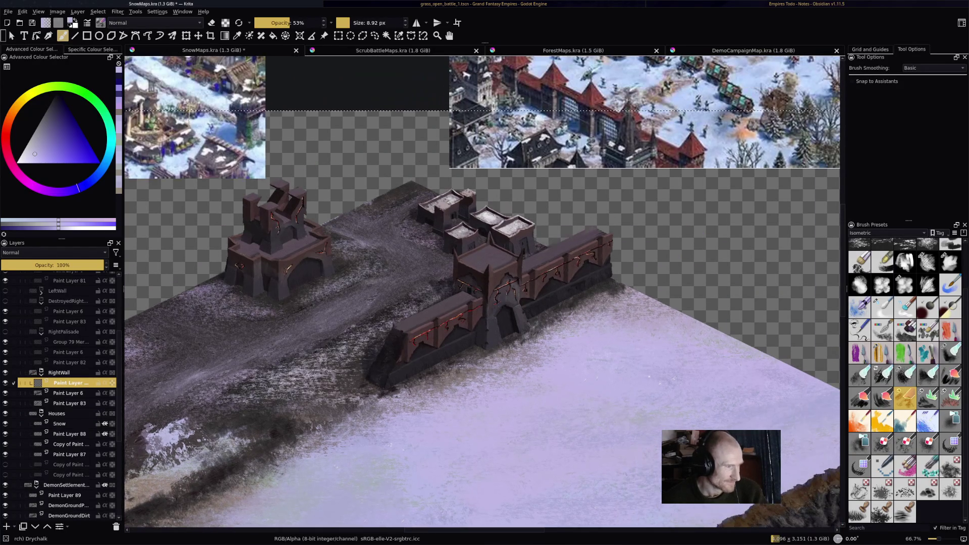
- Rename the new layer to 'Snow'
key("F2")
type("Sbn")
key("BackSpace")
key("BackSpace")
type("now")
key("Return")
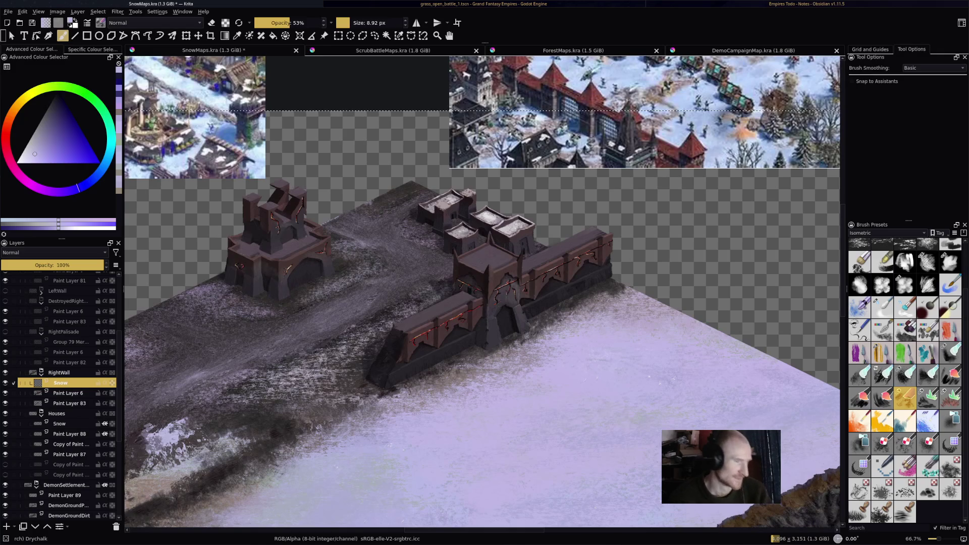
key("plus")
key("plus")
key("plus")
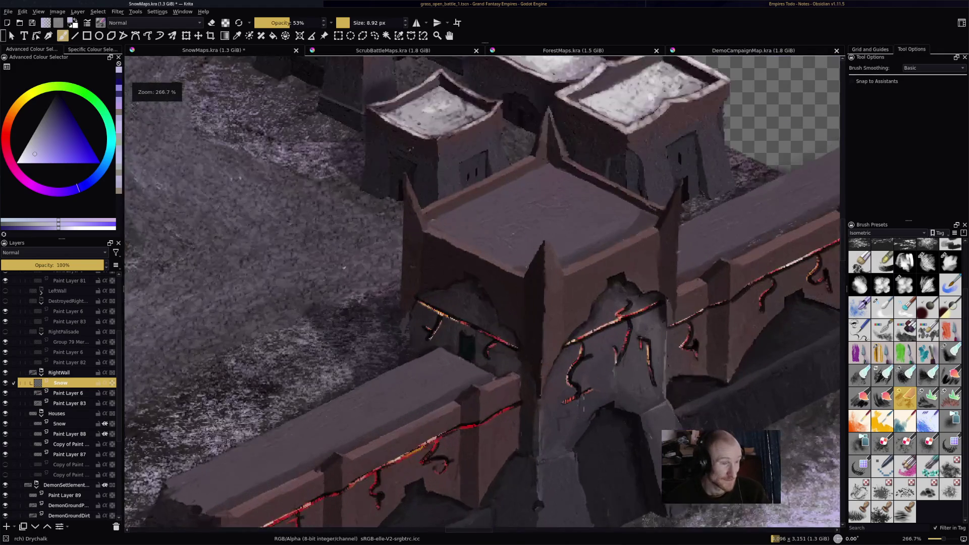
- Paint a first light stroke on the wall edge and set the Snow layer to Addition blending
scroll(505, 344, "up", 3)
key("plus")
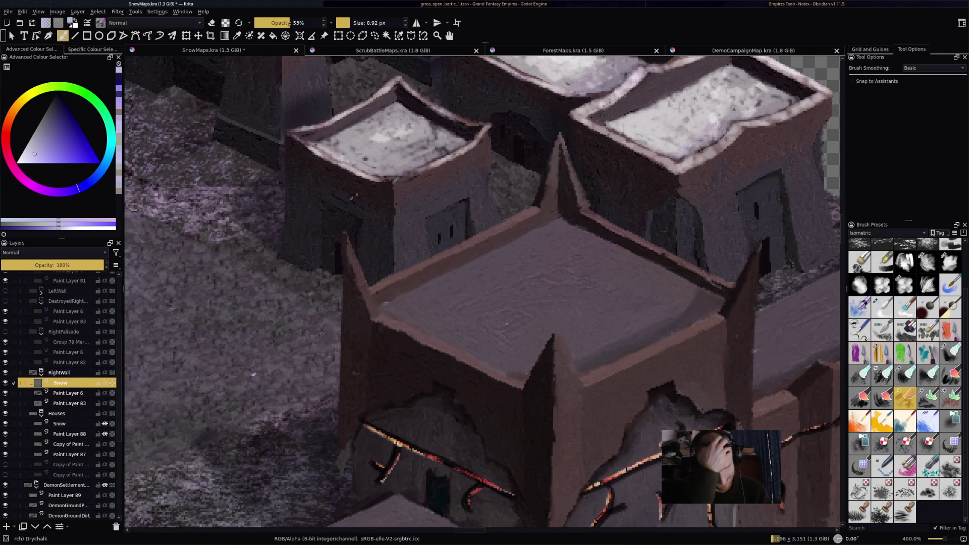
left_click_drag(400, 282, 415, 269)
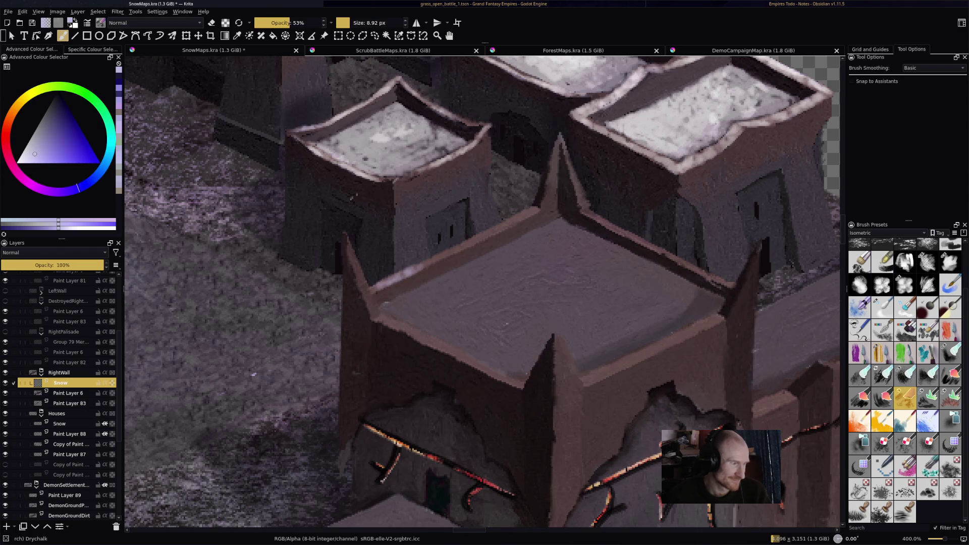
left_click(54, 253)
left_click(51, 192)
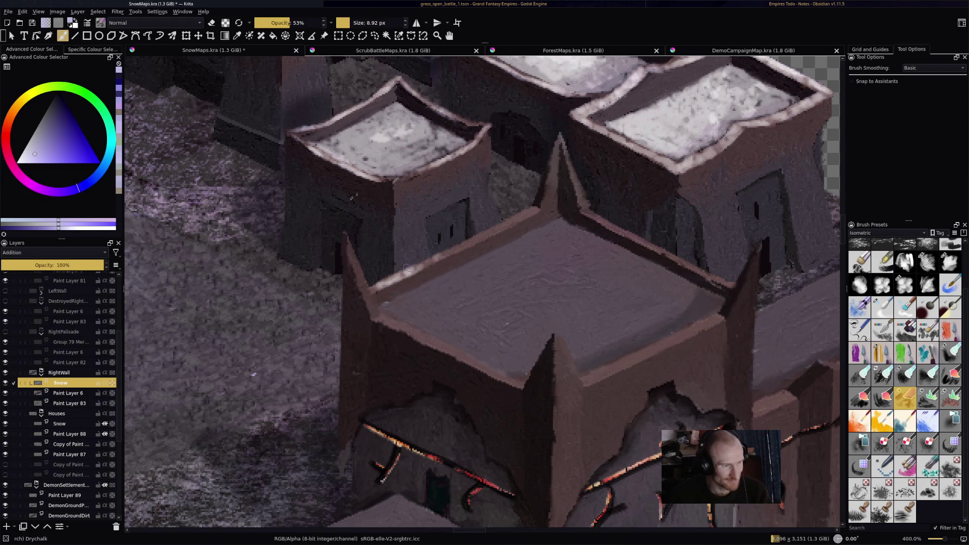
- Add snow along the wall edge, roof ridge, roof edges and the wall's front corner
left_click_drag(421, 263, 523, 213)
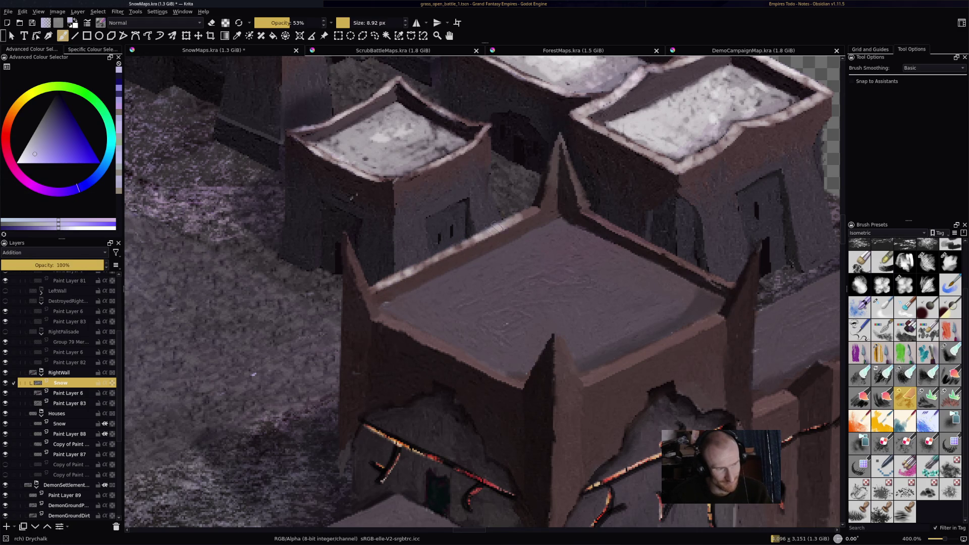
mouse_move(550, 146)
left_mouse_down()
mouse_move(548, 166)
mouse_move(559, 141)
mouse_move(546, 175)
left_mouse_up()
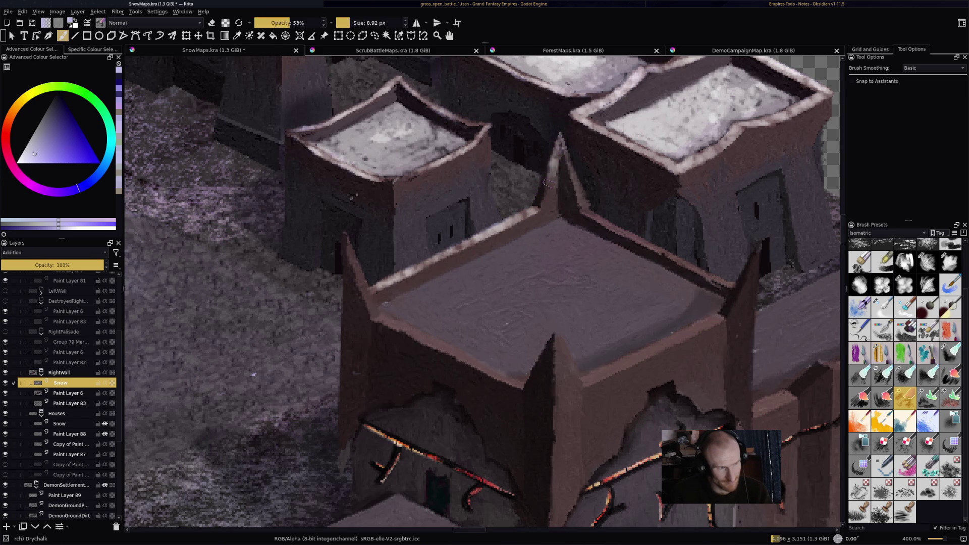
left_click_drag(560, 142, 574, 192)
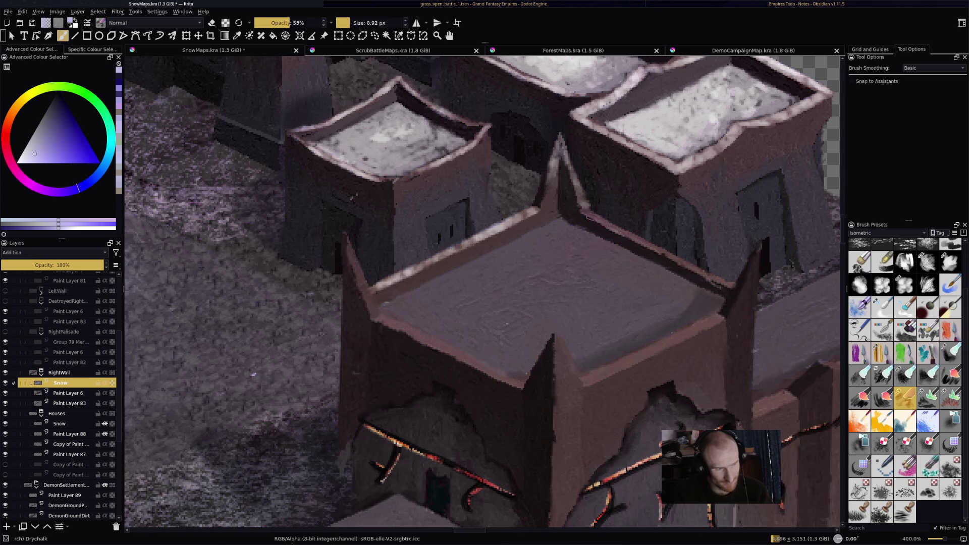
mouse_move(598, 222)
left_mouse_down()
mouse_move(733, 287)
mouse_move(725, 312)
mouse_move(581, 384)
left_mouse_up()
mouse_move(631, 362)
left_mouse_down()
mouse_move(592, 383)
mouse_move(564, 364)
mouse_move(529, 383)
left_mouse_up()
left_click_drag(375, 312, 514, 390)
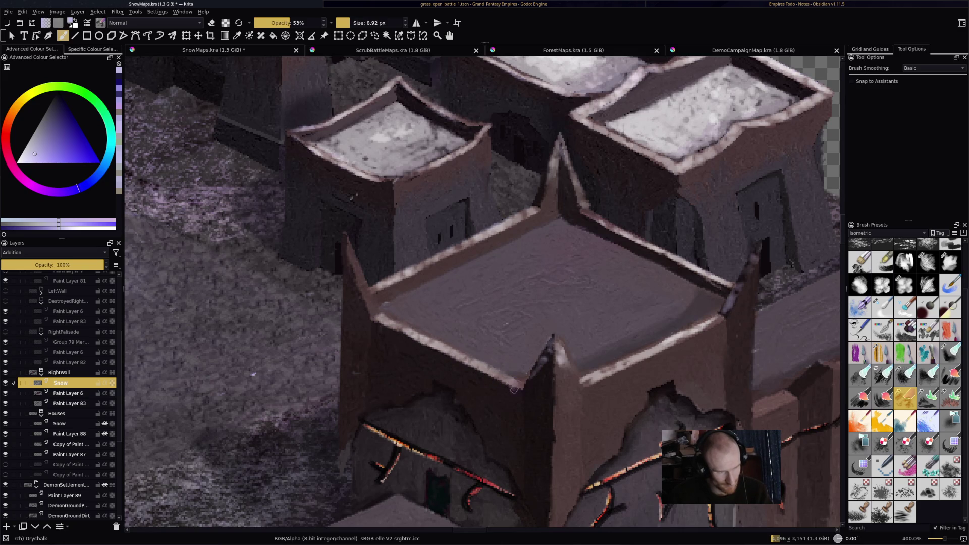
left_click_drag(348, 239, 376, 314)
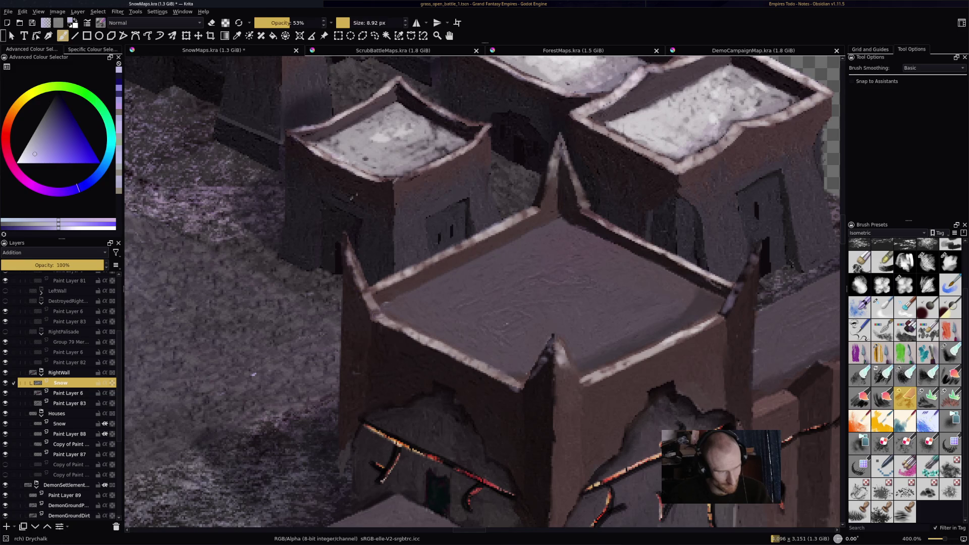
left_click_drag(487, 263, 435, 289)
key("ctrl+z")
- With a larger brush, dab soft snow across the tower roof's left and central areas
key("bracketright")
key("bracketright")
key("bracketright")
mouse_move(556, 259)
left_mouse_down()
mouse_move(447, 303)
mouse_move(505, 281)
mouse_move(528, 252)
mouse_move(443, 298)
mouse_move(545, 232)
mouse_move(593, 245)
mouse_move(561, 260)
mouse_move(633, 298)
mouse_move(626, 323)
mouse_move(662, 315)
mouse_move(637, 339)
mouse_move(707, 298)
mouse_move(614, 247)
mouse_move(676, 296)
left_mouse_up()
left_click_drag(506, 288, 411, 303)
left_click_drag(472, 275, 406, 303)
mouse_move(384, 308)
left_mouse_down()
mouse_move(429, 329)
mouse_move(470, 323)
mouse_move(503, 287)
mouse_move(580, 318)
mouse_move(601, 348)
mouse_move(535, 336)
mouse_move(459, 339)
mouse_move(514, 357)
left_mouse_up()
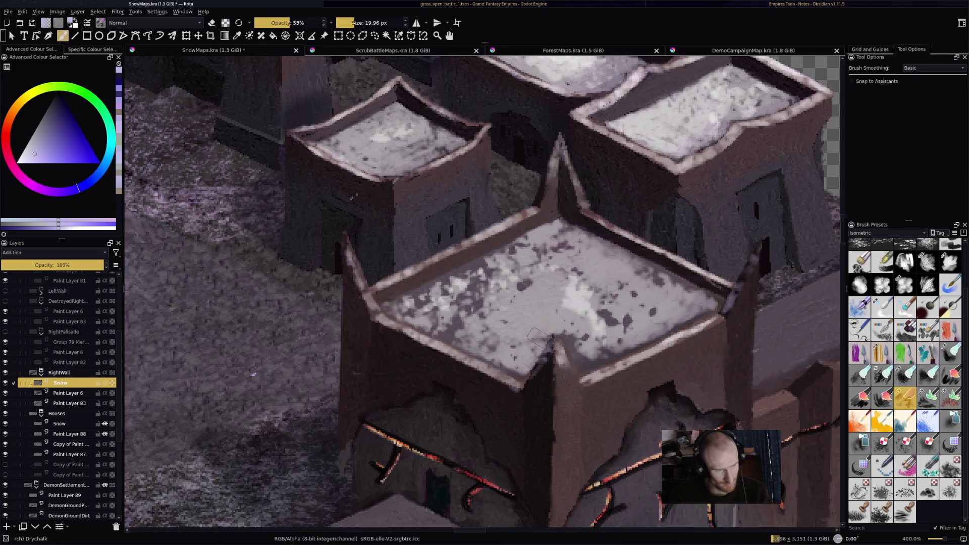
key("ctrl+z")
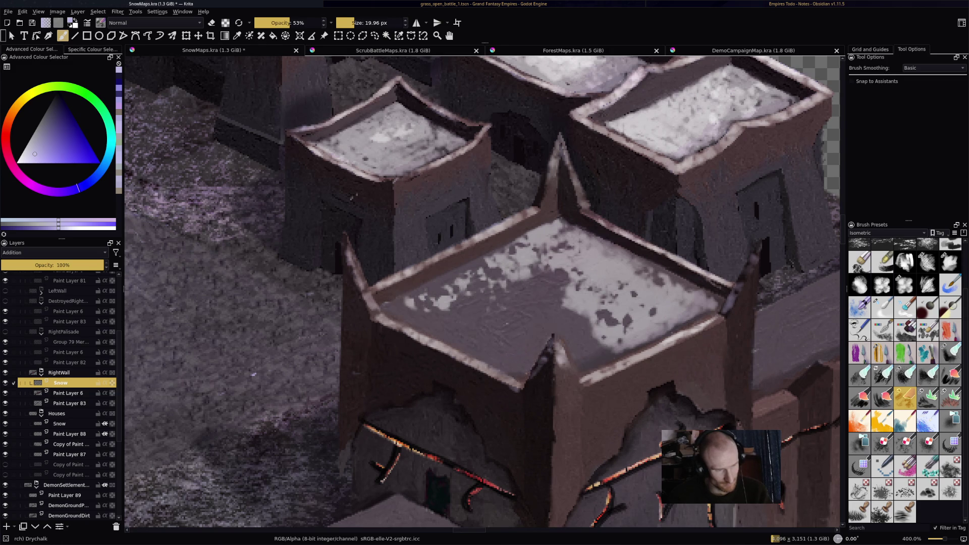
key("ctrl+shift+z")
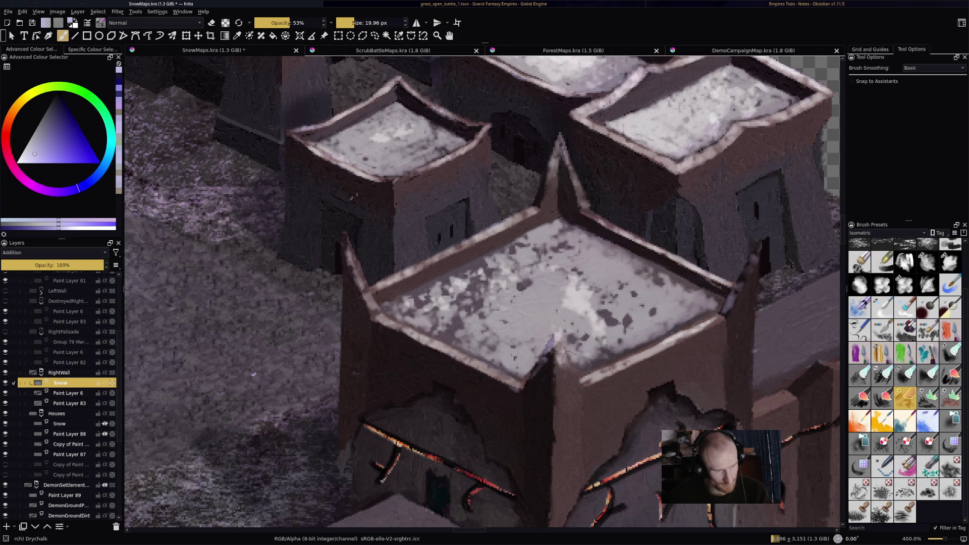
- Erase excess snow along the roof's inner corner with a smaller eraser
key("e")
key("bracketleft")
key("bracketleft")
key("bracketleft")
mouse_move(554, 337)
left_mouse_down()
mouse_move(544, 355)
mouse_move(568, 373)
left_mouse_up()
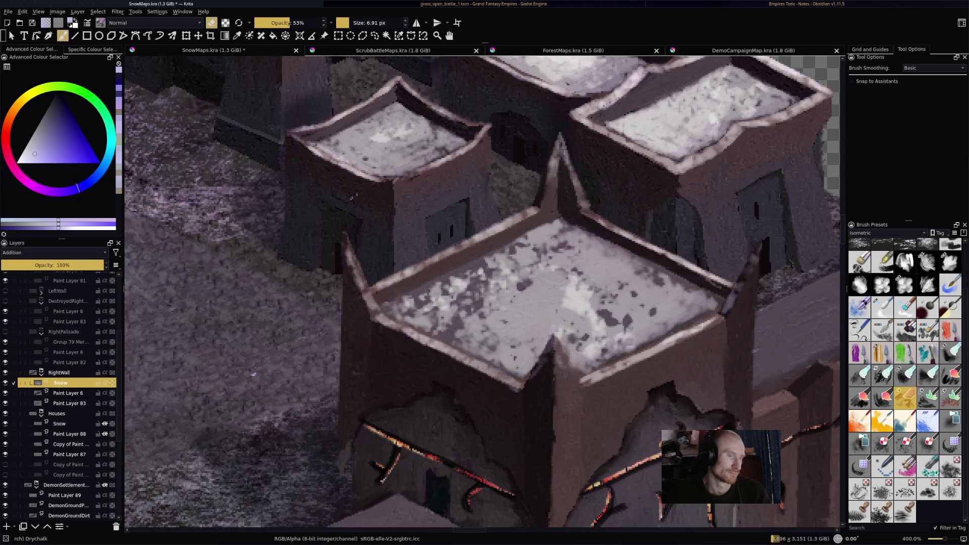
scroll(554, 363, "down", 6)
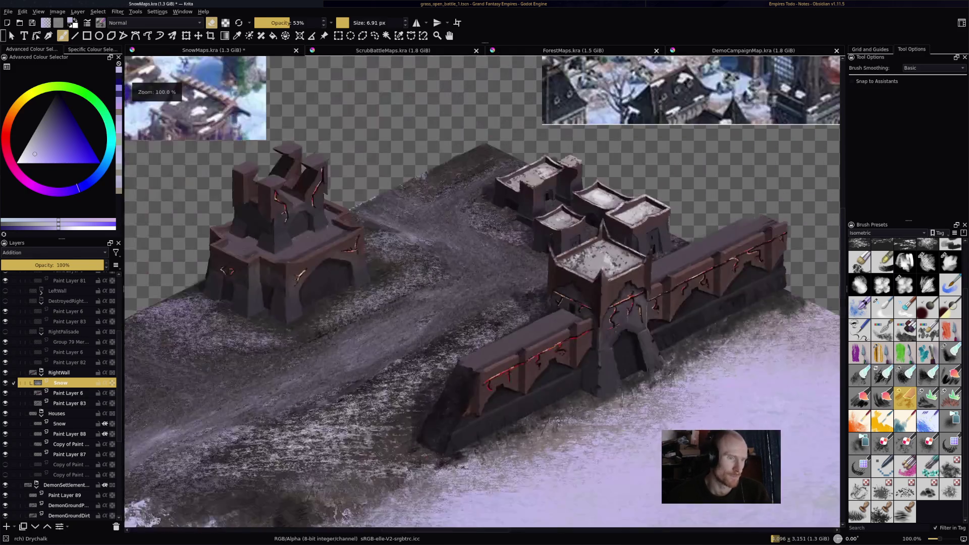
- Paint a snow patch on the wall ledge and save the map
scroll(599, 272, "up", 5)
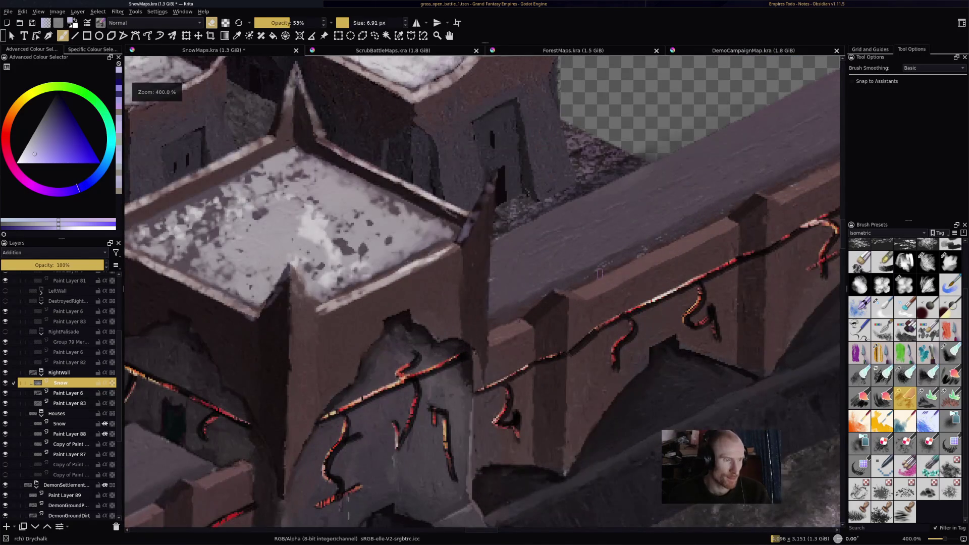
key("e")
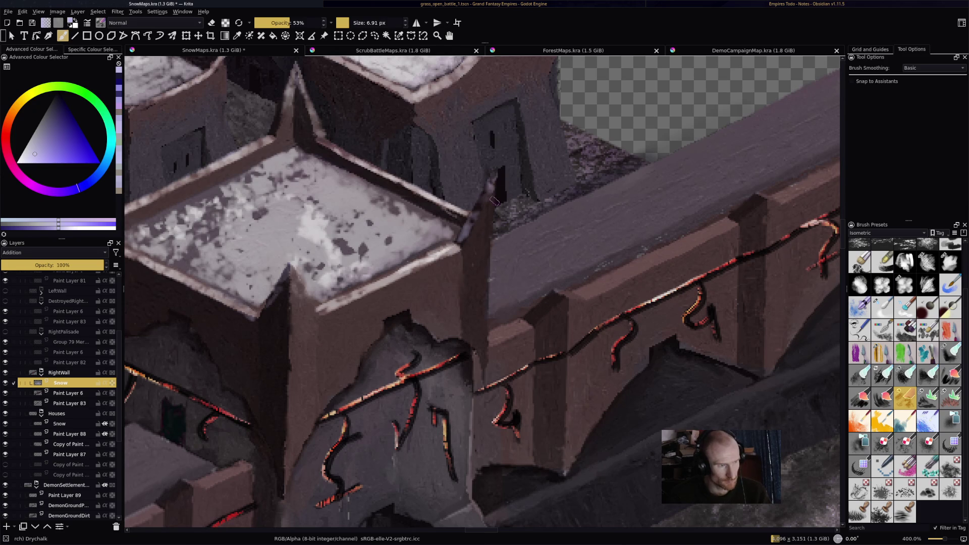
mouse_move(499, 324)
left_mouse_down()
mouse_move(521, 326)
mouse_move(501, 337)
mouse_move(515, 335)
mouse_move(558, 298)
mouse_move(586, 298)
left_mouse_up()
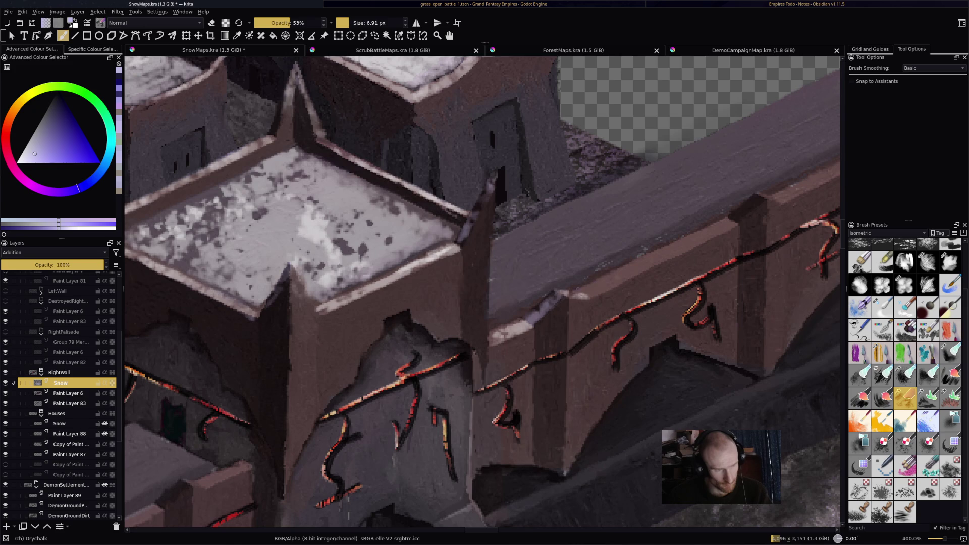
key("ctrl+s")
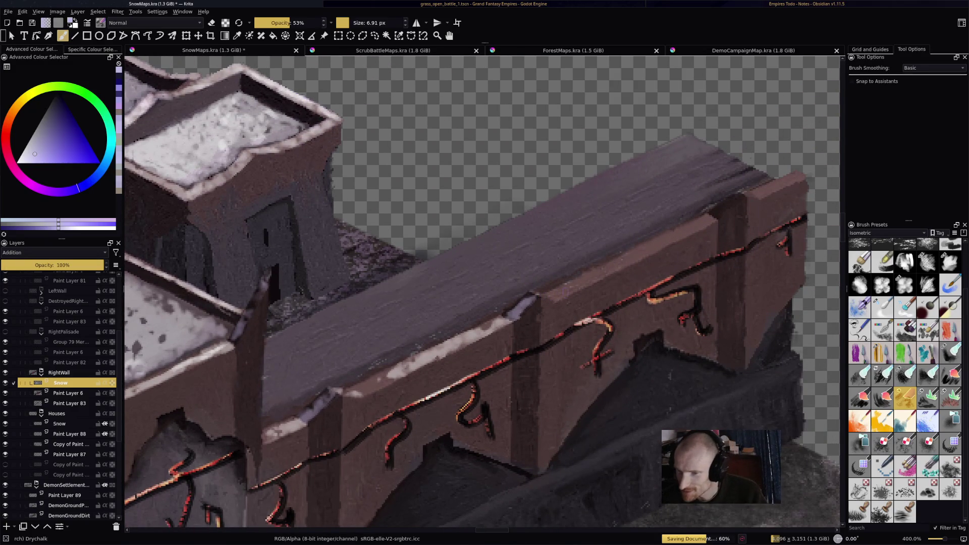
- Paint wide snow strokes across the right fortress wall top
left_click_drag(565, 292, 520, 305)
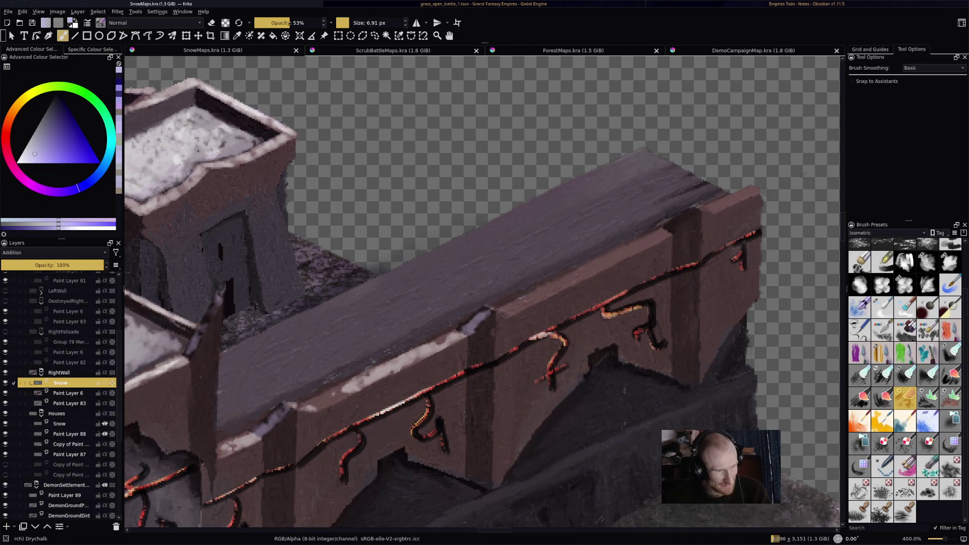
left_click_drag(520, 304, 757, 186)
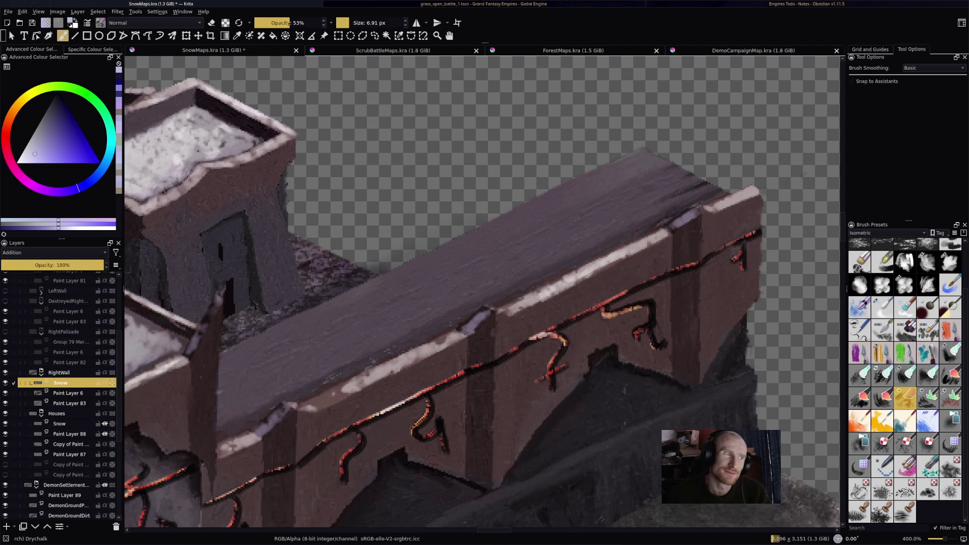
left_click_drag(515, 259, 527, 256)
mouse_move(574, 210)
left_mouse_down()
mouse_move(525, 225)
mouse_move(646, 154)
mouse_move(567, 230)
mouse_move(712, 174)
mouse_move(667, 222)
left_mouse_up()
- Erase faint snow at the wall's far end, then add pale snow over the front-left wall top
key("e")
left_click_drag(714, 170, 709, 176)
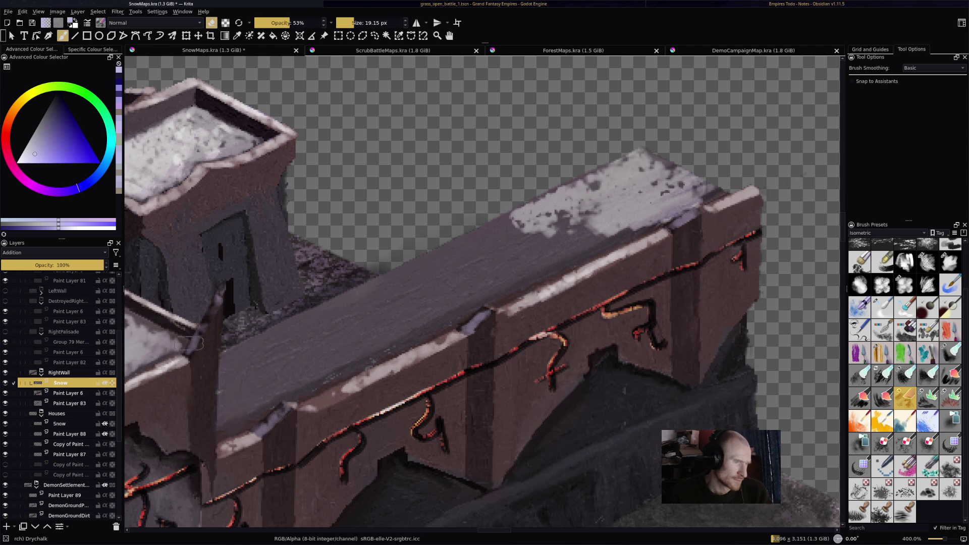
mouse_move(642, 169)
left_mouse_down()
mouse_move(666, 197)
mouse_move(599, 238)
left_mouse_up()
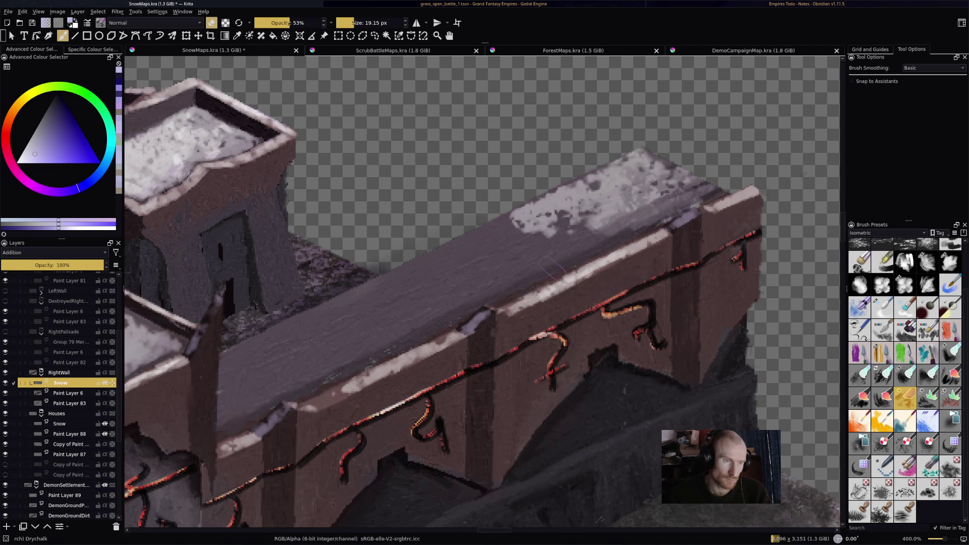
key("e")
mouse_move(528, 245)
left_mouse_down()
mouse_move(434, 273)
mouse_move(561, 202)
mouse_move(399, 276)
mouse_move(555, 232)
mouse_move(470, 293)
mouse_move(621, 232)
mouse_move(326, 343)
mouse_move(290, 303)
mouse_move(260, 354)
mouse_move(212, 372)
mouse_move(225, 427)
mouse_move(235, 432)
mouse_move(404, 331)
mouse_move(262, 383)
mouse_move(280, 363)
mouse_move(472, 293)
mouse_move(621, 212)
mouse_move(628, 176)
left_mouse_up()
left_click_drag(528, 209, 285, 343)
mouse_move(460, 265)
left_mouse_down()
mouse_move(260, 373)
mouse_move(253, 389)
mouse_move(566, 212)
mouse_move(512, 275)
left_mouse_up()
- Erase the snow spilling over the wall's left corner
key("e")
mouse_move(208, 368)
left_mouse_down()
mouse_move(204, 384)
mouse_move(210, 353)
mouse_move(202, 429)
mouse_move(229, 445)
left_mouse_up()
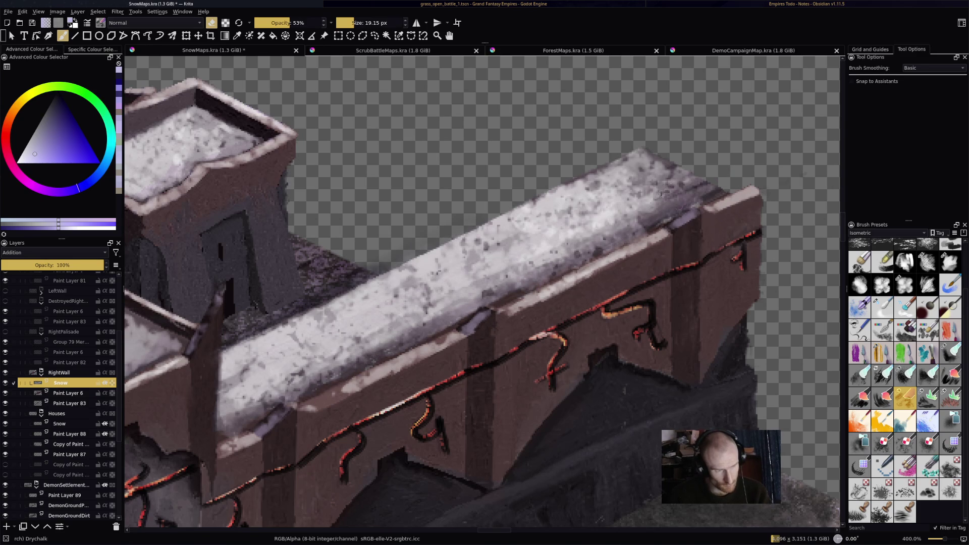
right_click(742, 142)
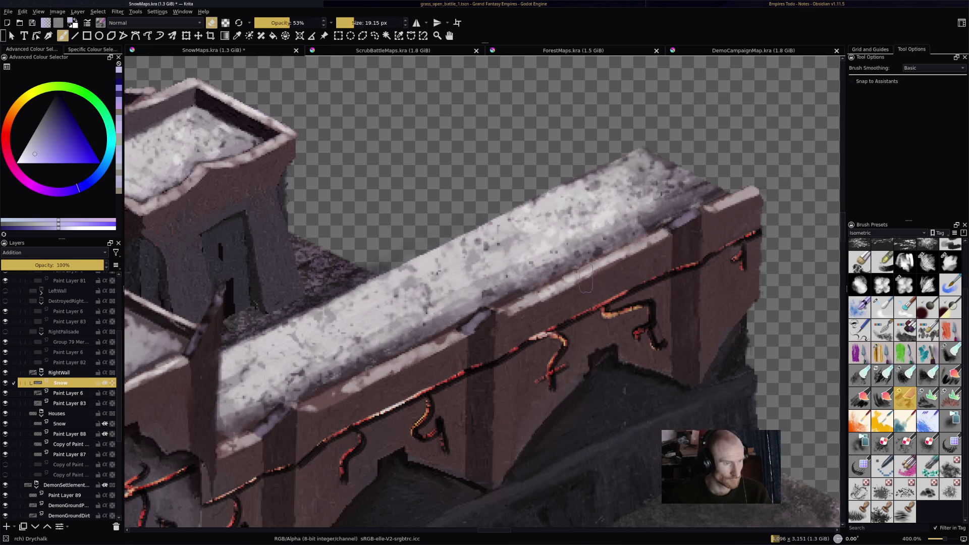
scroll(742, 141, "down", 6)
scroll(560, 277, "up", 5)
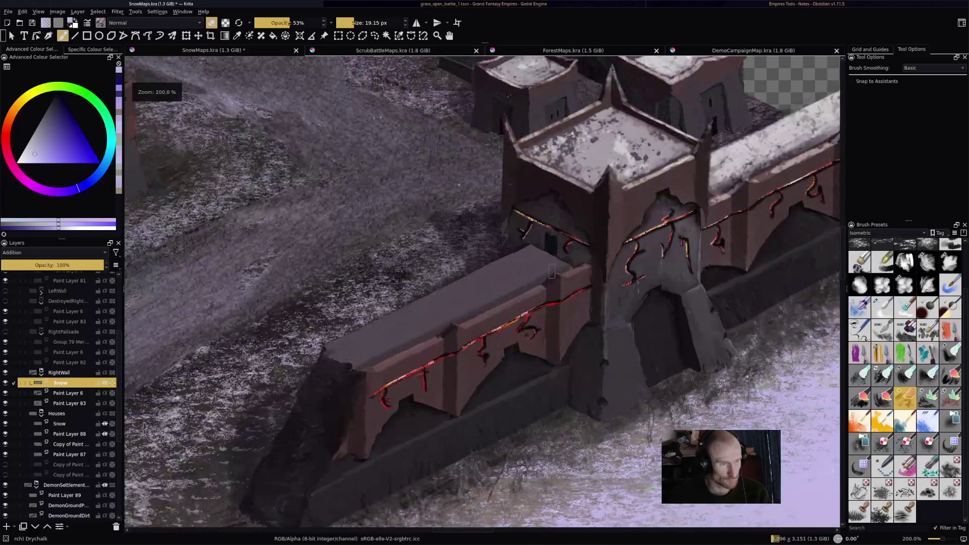
- Return to painting with a half-size brush and save the map
key("e")
key("bracketleft")
key("bracketleft")
key("bracketleft")
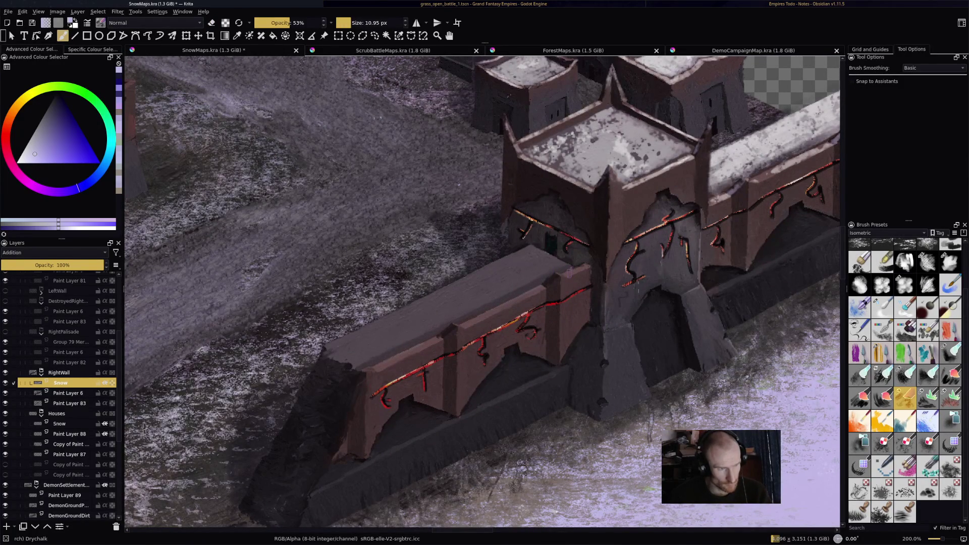
key("ctrl+s")
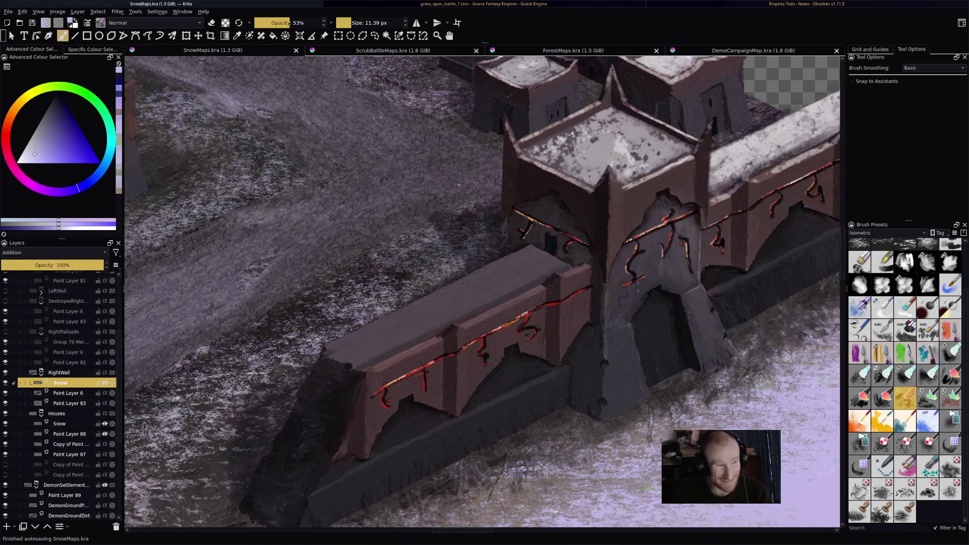
- Paint patchy snow along the front wall top, its front edge and dark corner
left_click_drag(581, 270, 563, 275)
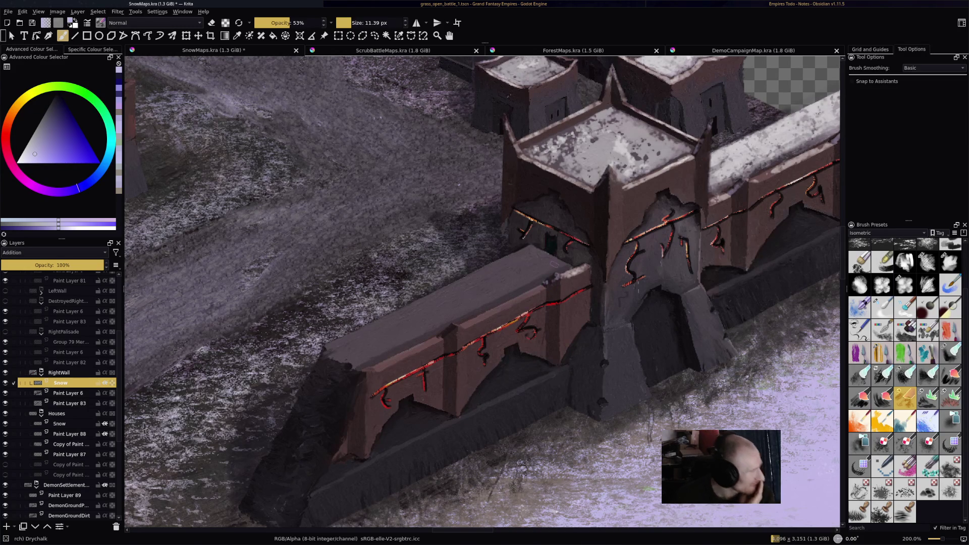
mouse_move(466, 323)
left_mouse_down()
mouse_move(541, 297)
mouse_move(530, 299)
mouse_move(545, 283)
left_mouse_up()
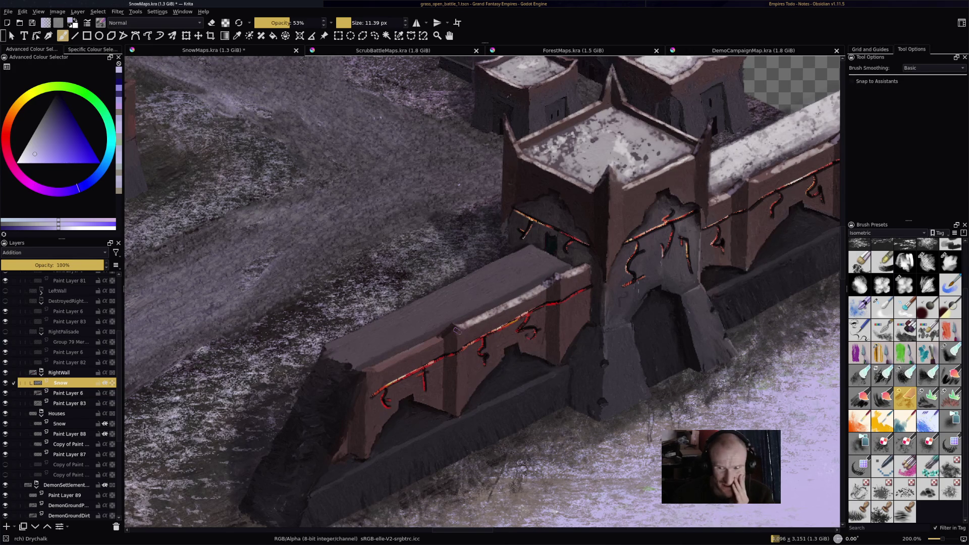
left_click_drag(447, 334, 444, 333)
left_click_drag(371, 371, 455, 332)
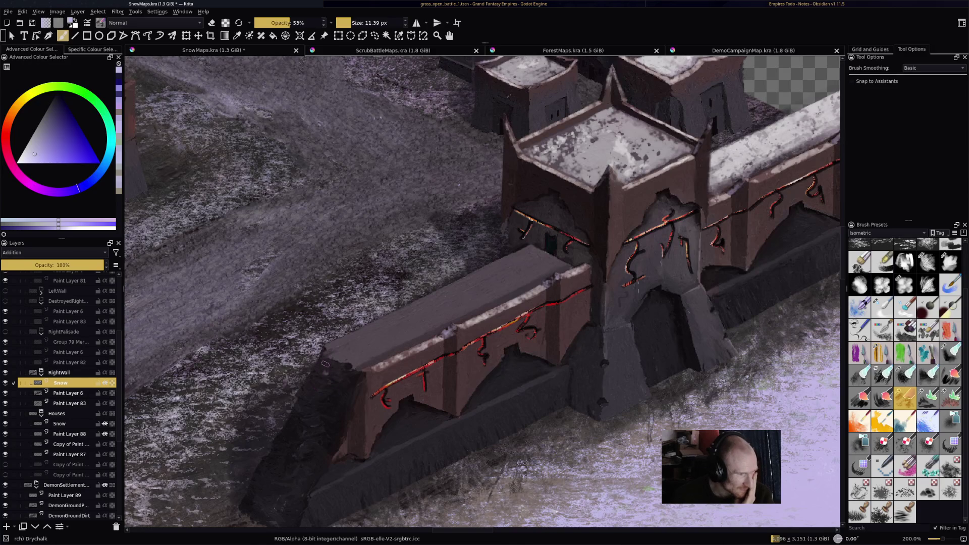
mouse_move(307, 402)
left_mouse_down()
mouse_move(311, 417)
mouse_move(292, 452)
mouse_move(314, 455)
mouse_move(315, 474)
mouse_move(287, 475)
left_mouse_up()
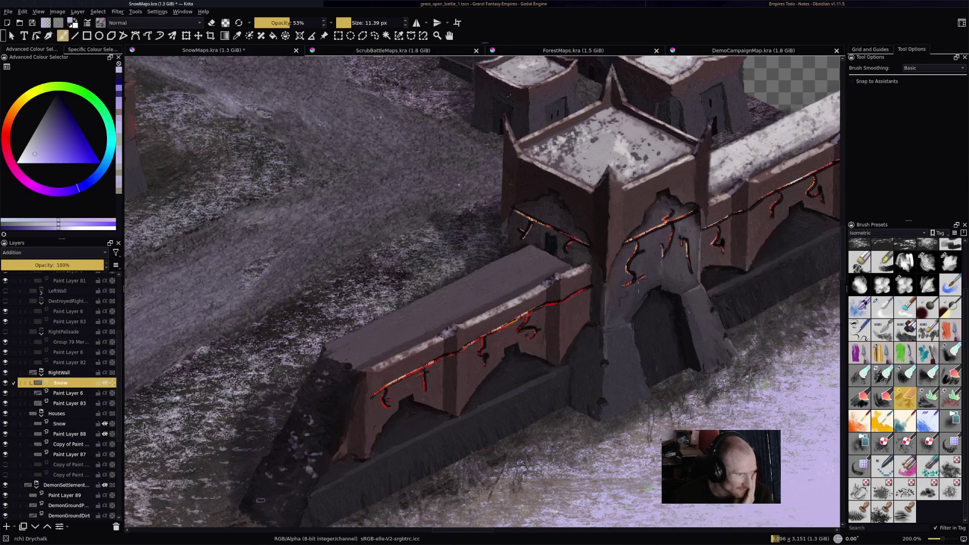
mouse_move(351, 338)
left_mouse_down()
mouse_move(337, 345)
mouse_move(401, 340)
mouse_move(374, 353)
mouse_move(439, 330)
mouse_move(376, 318)
mouse_move(470, 283)
mouse_move(485, 298)
mouse_move(455, 315)
mouse_move(540, 278)
mouse_move(510, 282)
mouse_move(505, 264)
mouse_move(484, 268)
mouse_move(502, 261)
left_mouse_up()
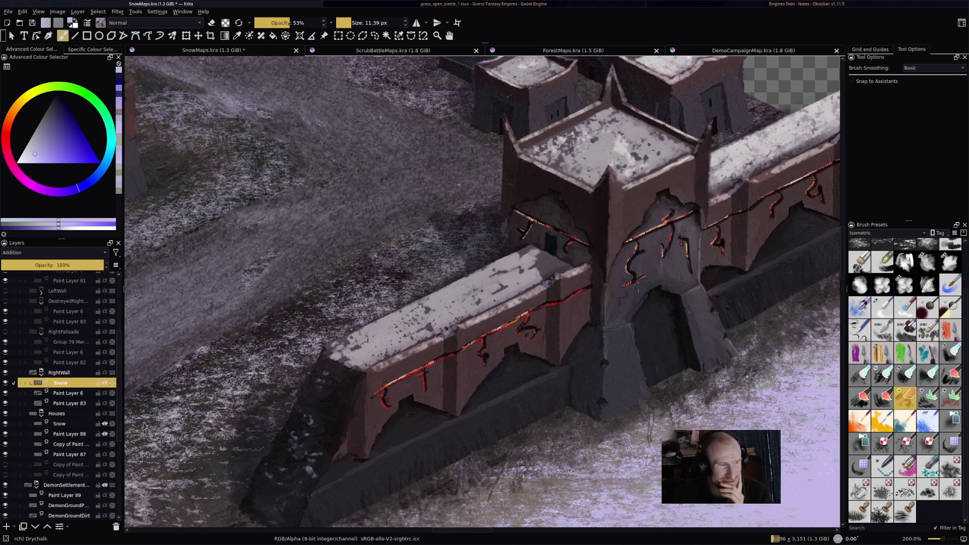
mouse_move(522, 252)
left_mouse_down()
mouse_move(561, 261)
mouse_move(546, 261)
left_mouse_up()
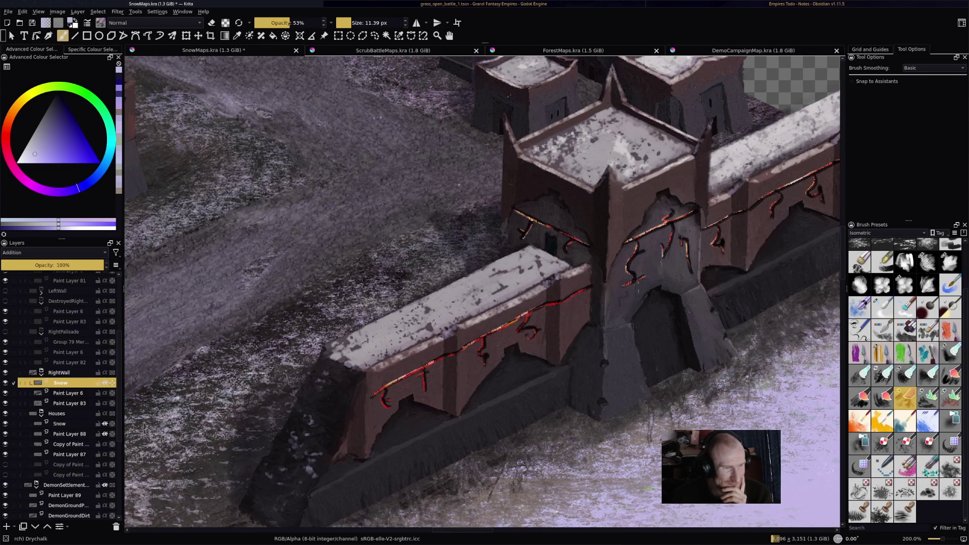
- Erase some excess snow from the front wall top and zoom out
key("e")
left_click_drag(384, 355, 566, 264)
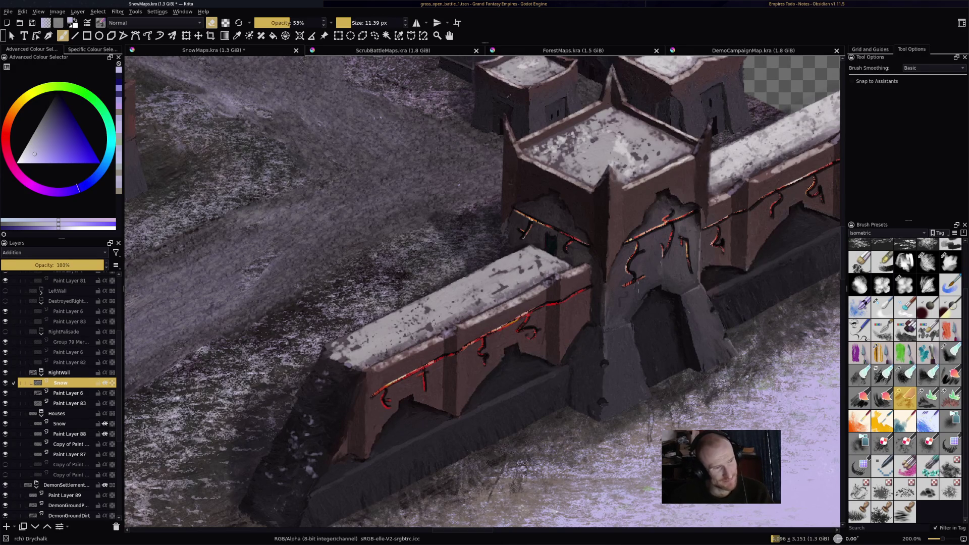
key("minus")
key("minus")
key("minus")
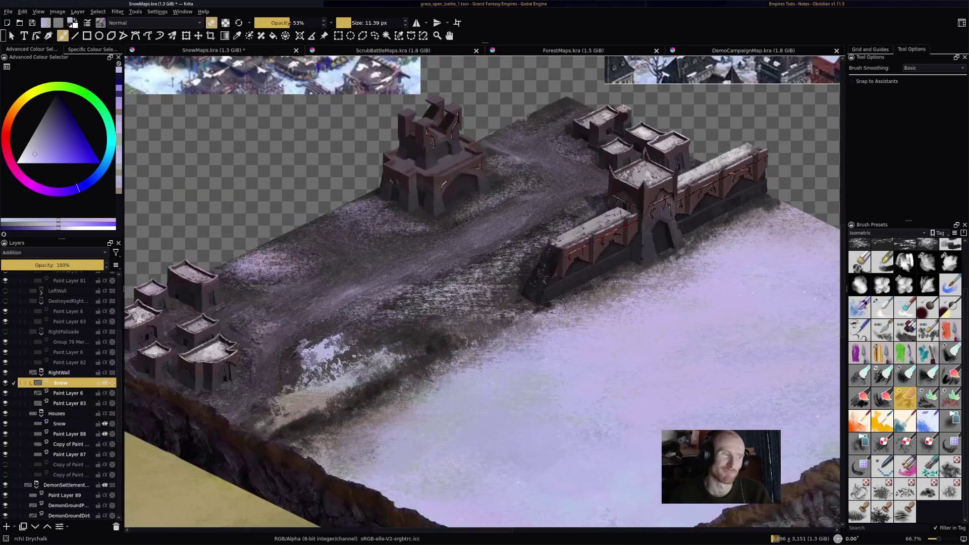
- Save the map and make the LeftWall layer visible
mouse_move(611, 263)
left_mouse_down()
mouse_move(671, 233)
mouse_move(603, 242)
left_mouse_up()
key("ctrl+s")
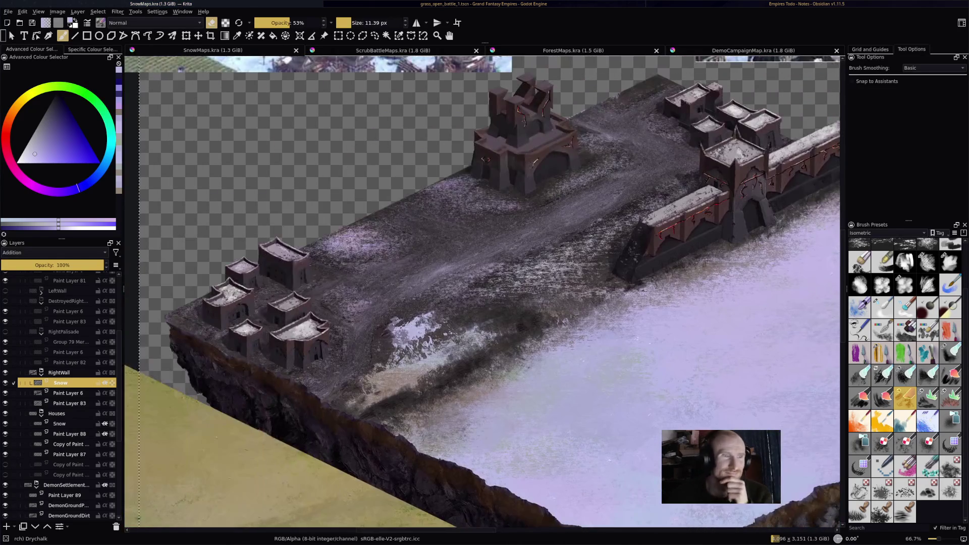
key("plus")
key("plus")
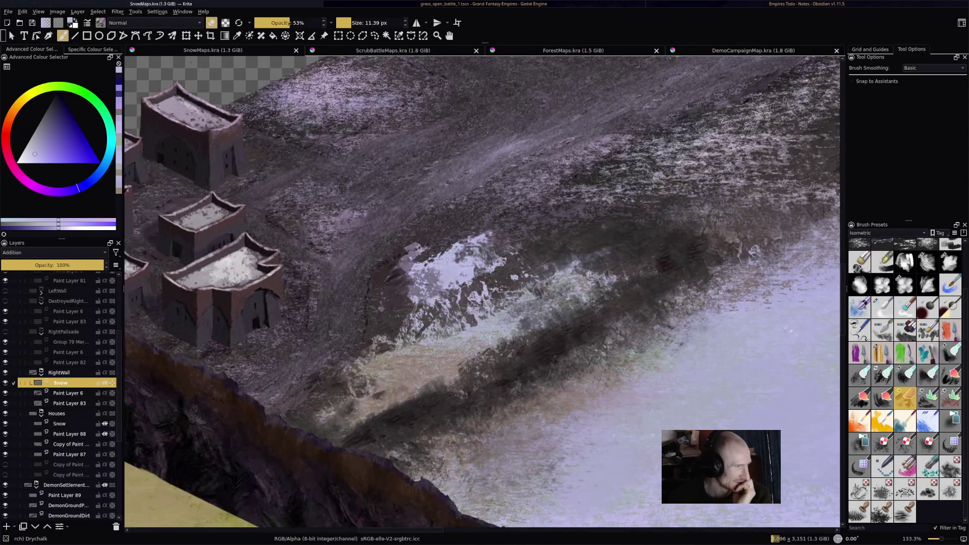
left_click(59, 291)
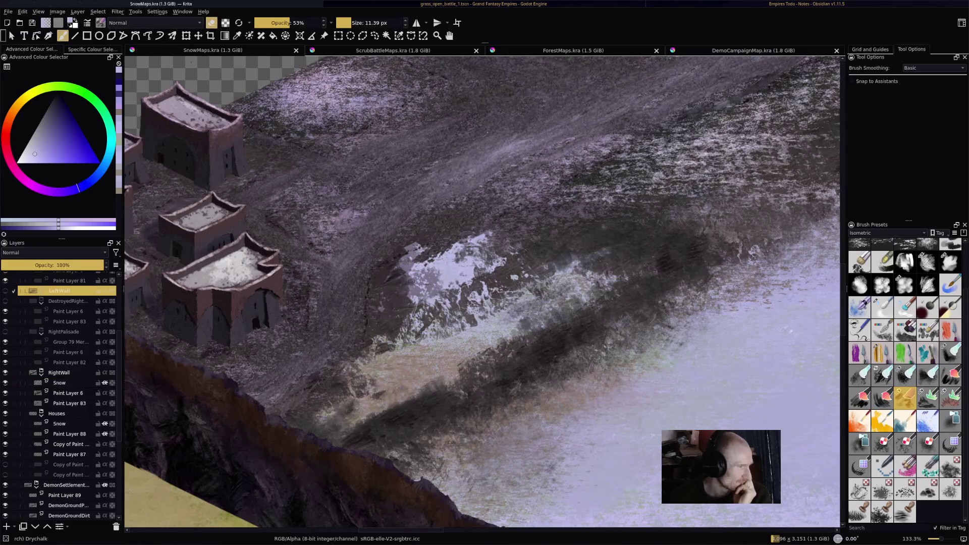
left_click(5, 291)
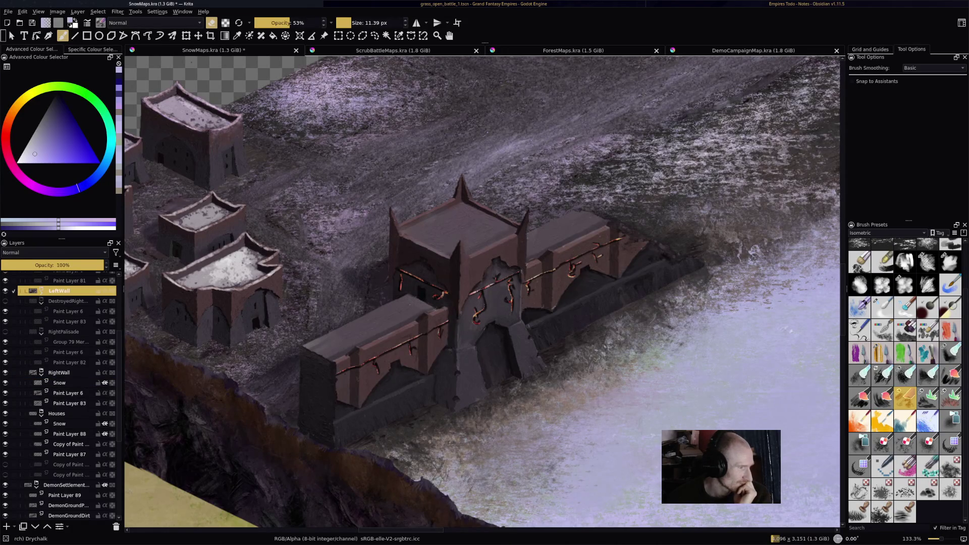
- Collapse and hide the RightWall group, and show RightPalisade
mouse_move(68, 311)
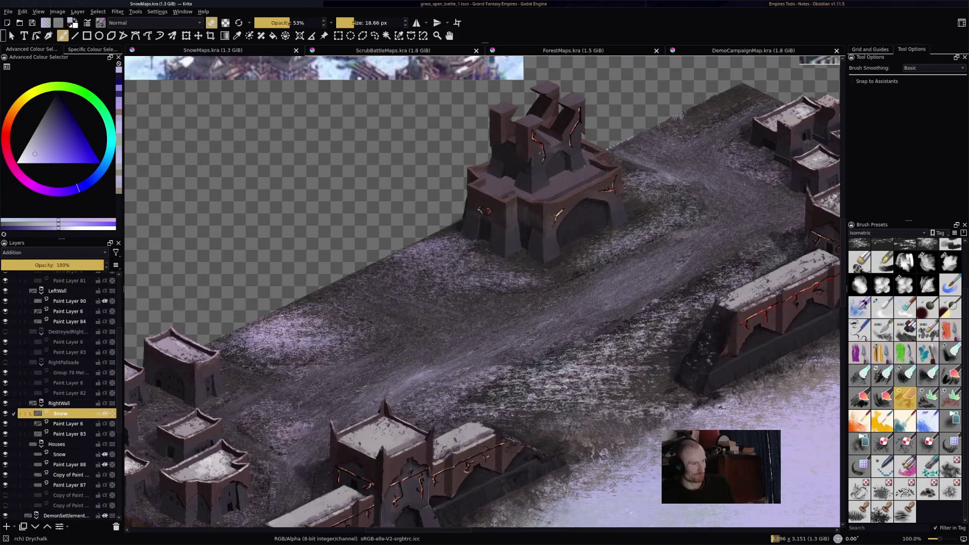
left_click(61, 404)
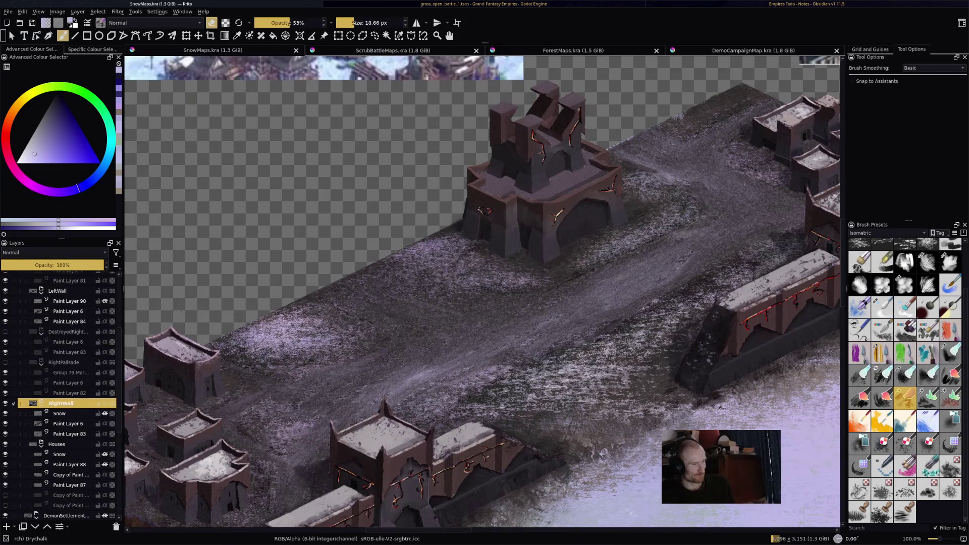
left_click(41, 403)
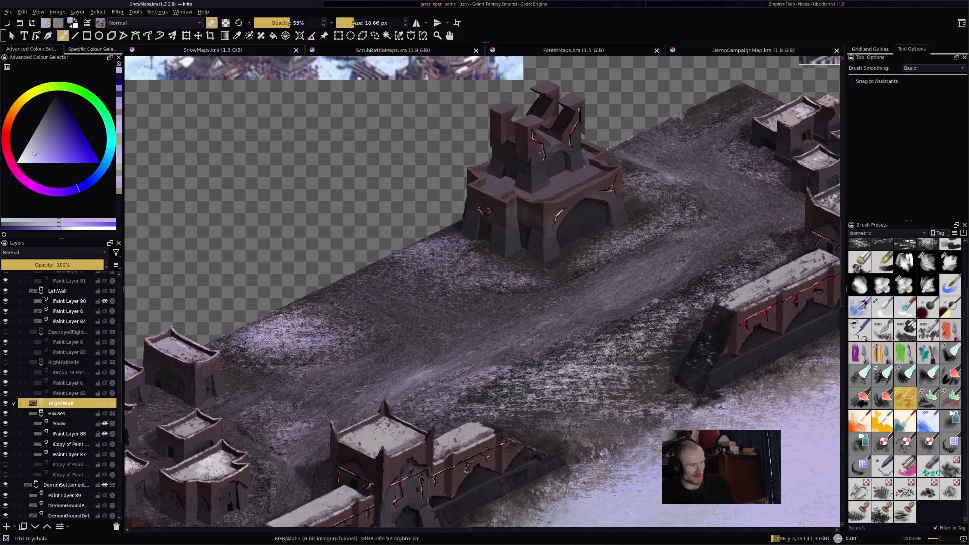
left_click(5, 404)
left_click(5, 363)
- Select the palisade's Group 79 and insert a new paint layer
left_click_drag(835, 301, 579, 329)
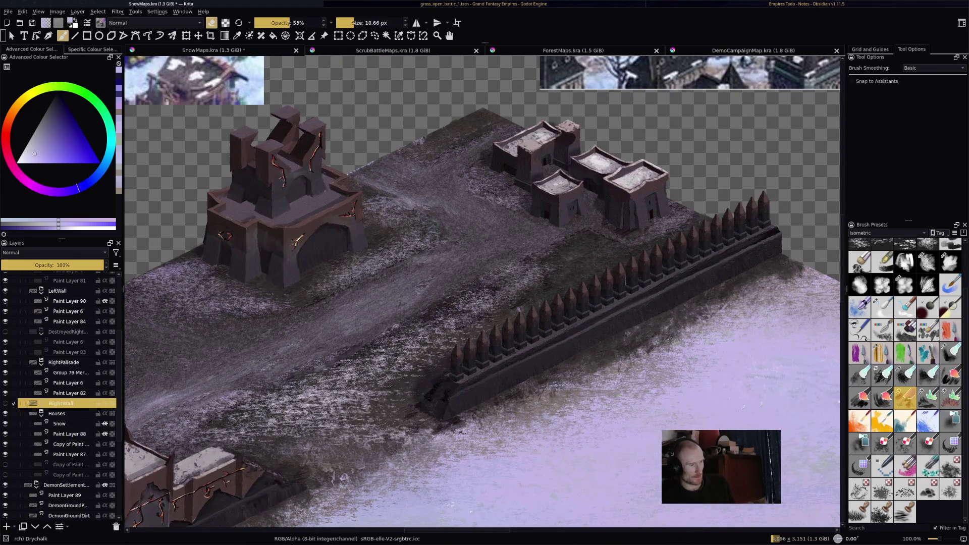
left_click(70, 372)
key("Insert")
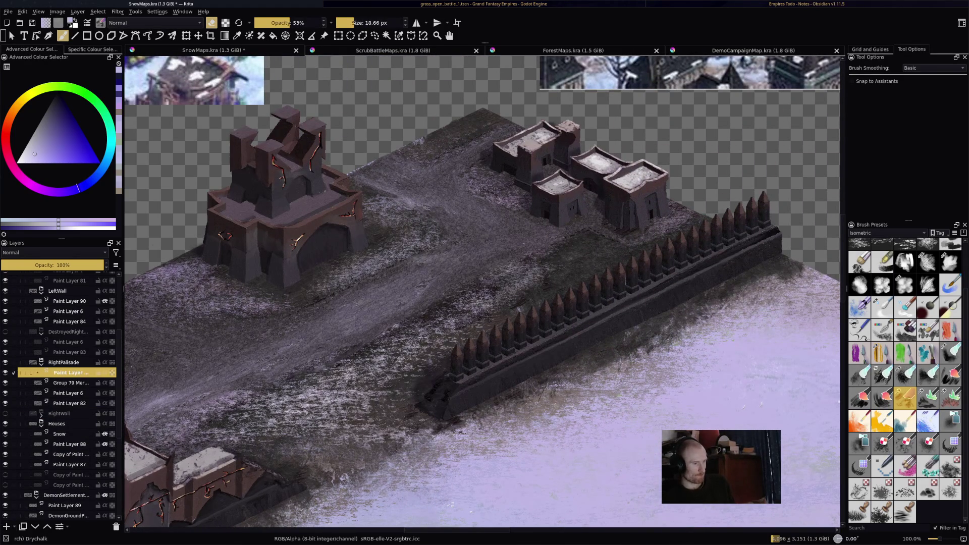
- Set the new palisade layer's blend mode to Addition
scroll(463, 314, "up", 4)
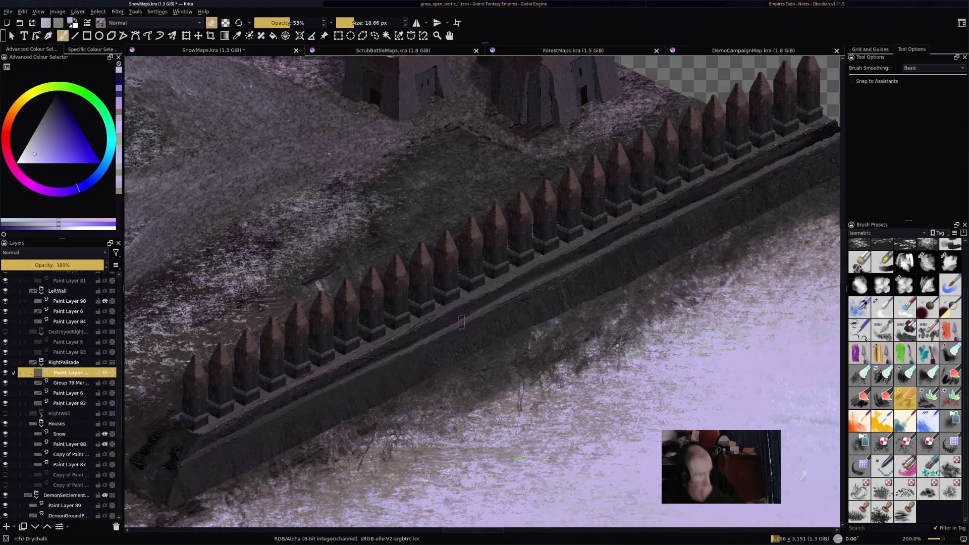
left_click(53, 252)
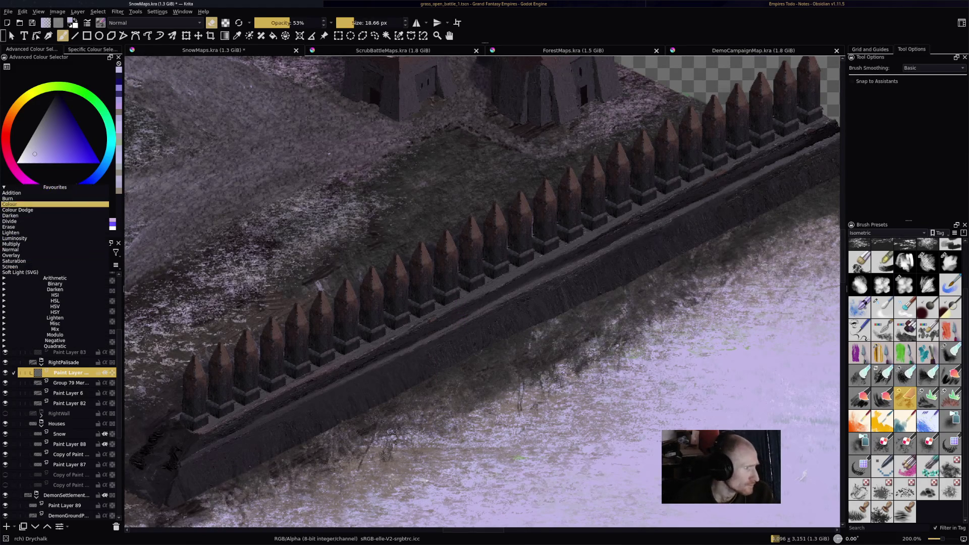
left_click(30, 196)
- Paint a long snow stroke along the palisade base
left_click_drag(562, 298, 578, 320)
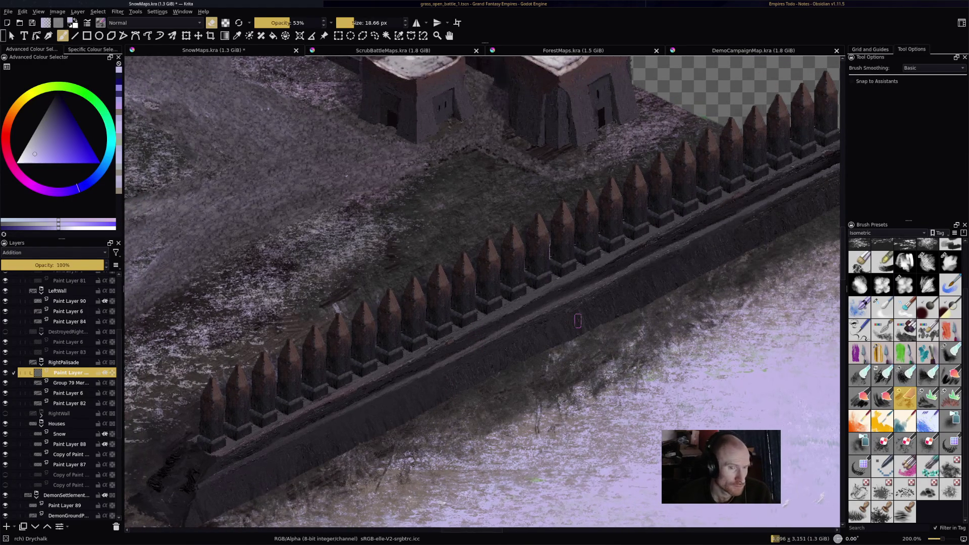
key("e")
left_click_drag(454, 326, 518, 311)
key("ctrl+z")
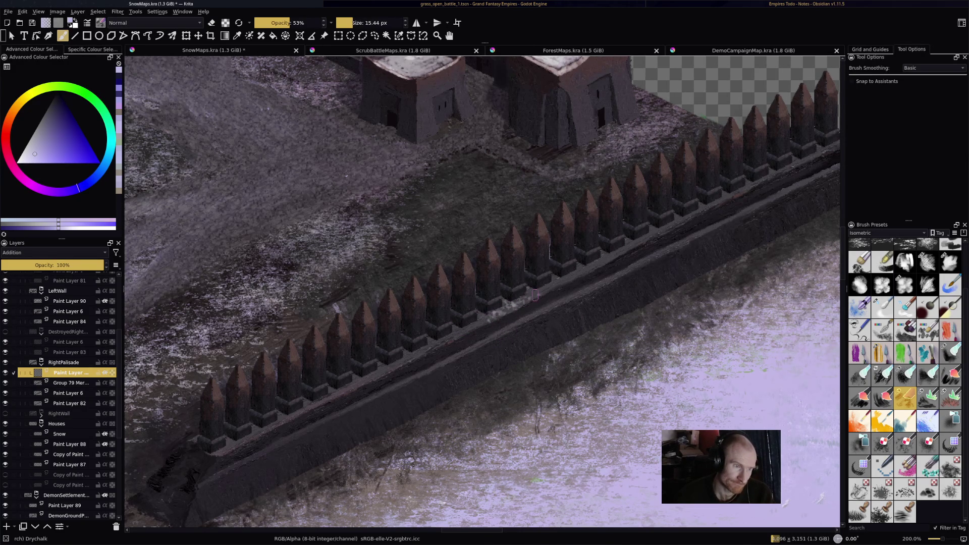
left_click_drag(530, 290, 228, 448)
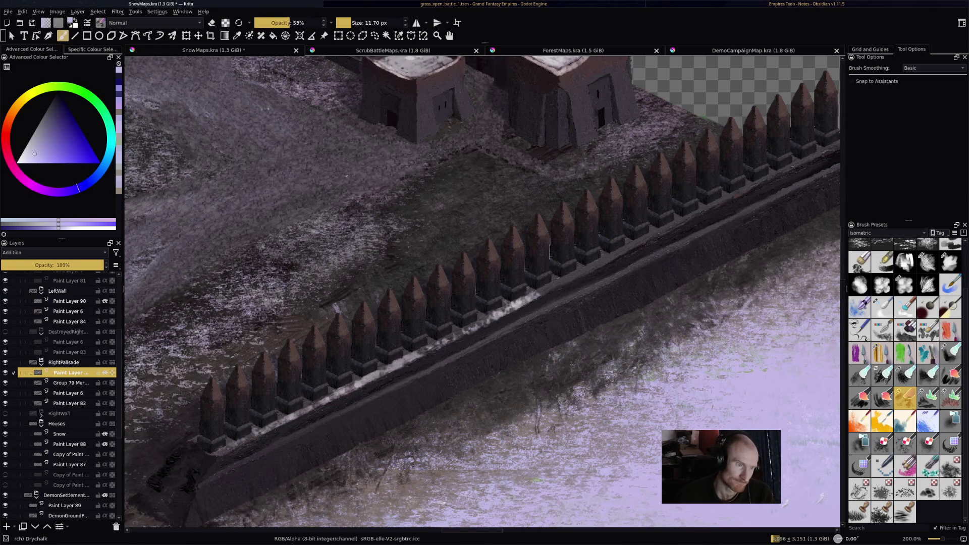
- Extend the snow along the palisade ledge toward the right end
left_click_drag(537, 294, 659, 233)
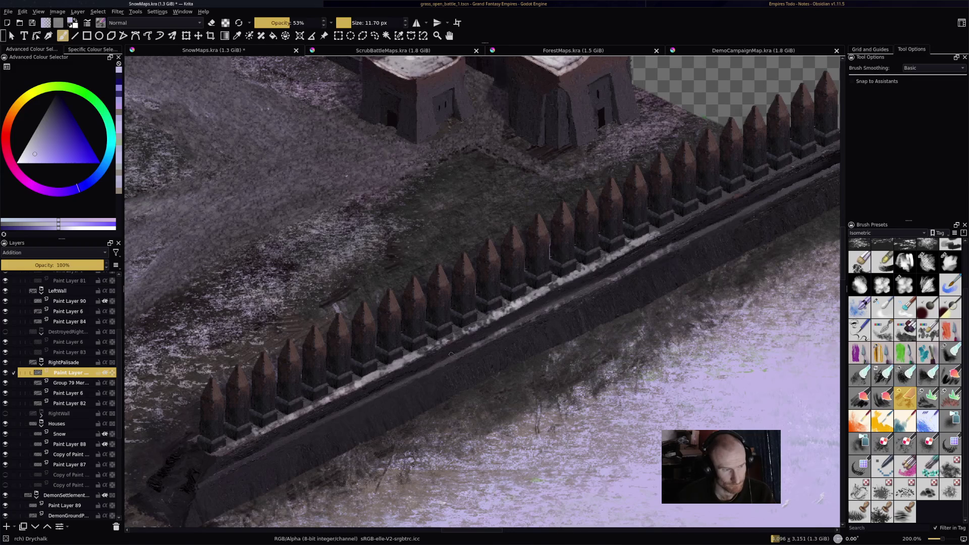
left_click_drag(308, 433, 384, 390)
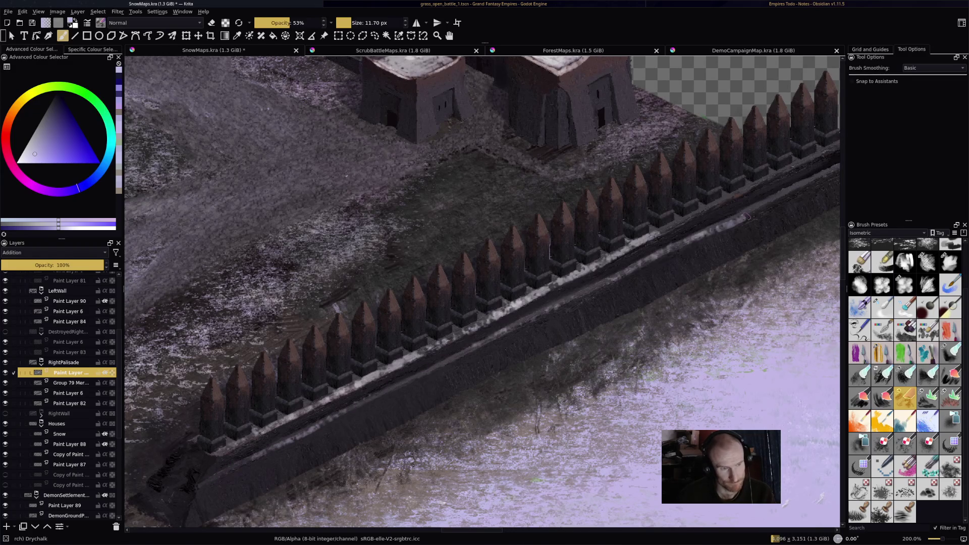
left_click_drag(683, 241, 838, 164)
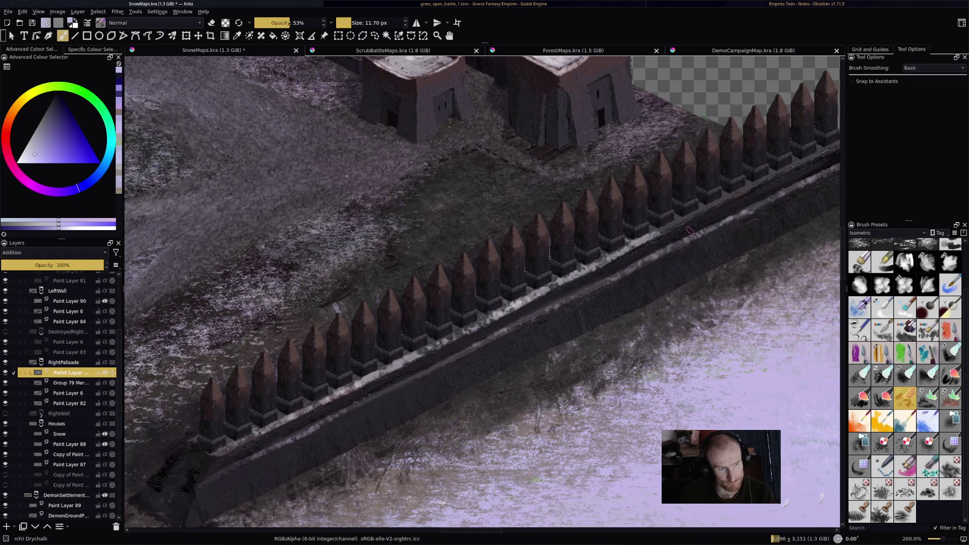
left_click_drag(651, 228, 752, 187)
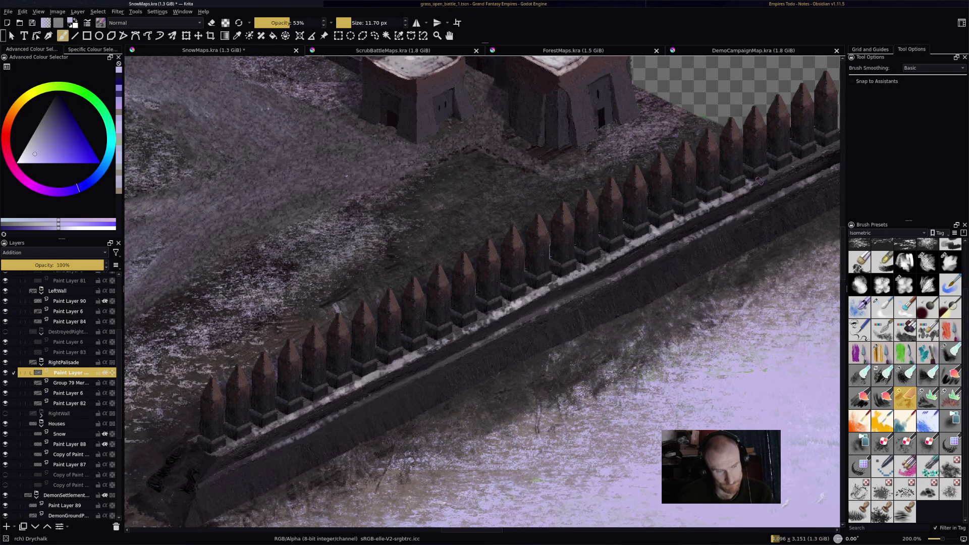
left_click_drag(485, 293, 432, 325)
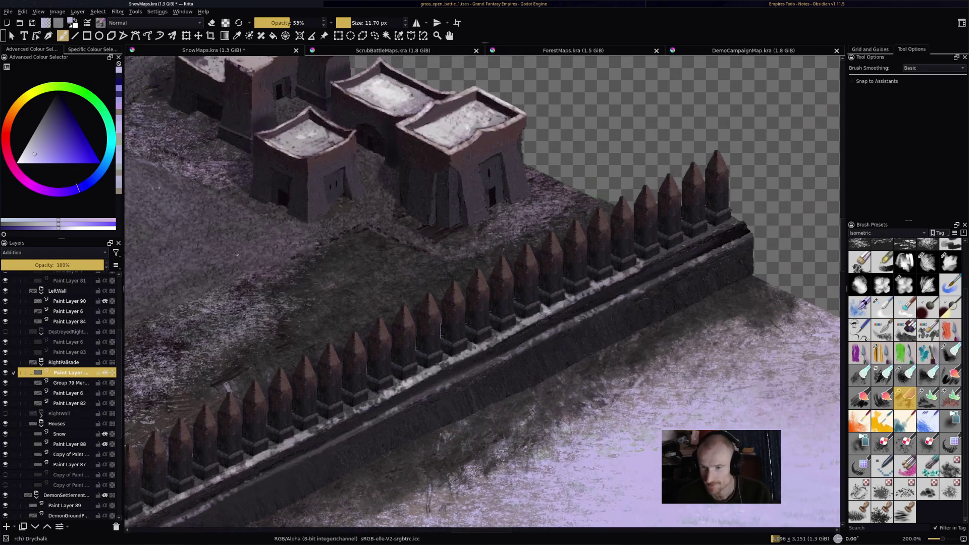
scroll(485, 293, "up", 1)
- Brush more snow into the gaps between the right-hand palisade posts along the ledge
scroll(482, 293, "down", 3)
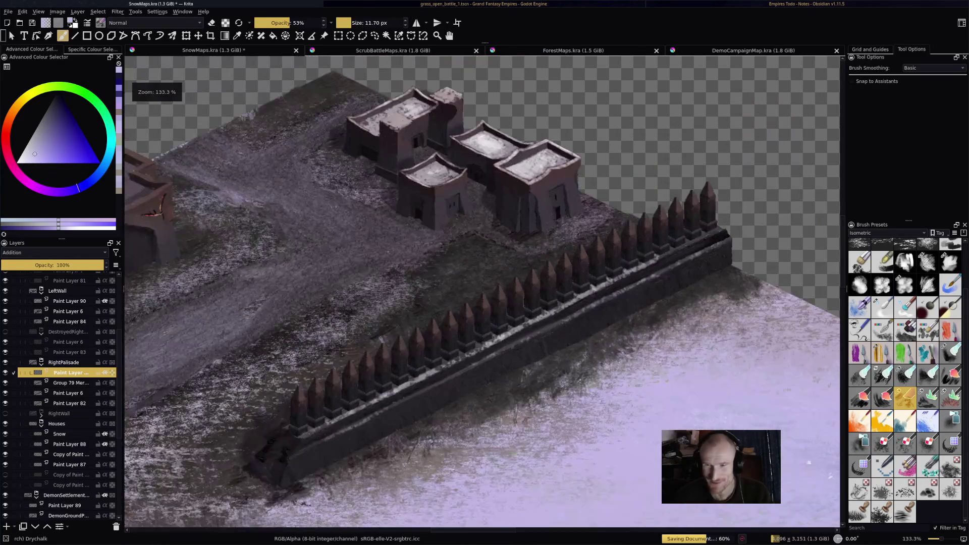
scroll(482, 293, "up", 2)
scroll(572, 299, "up", 3)
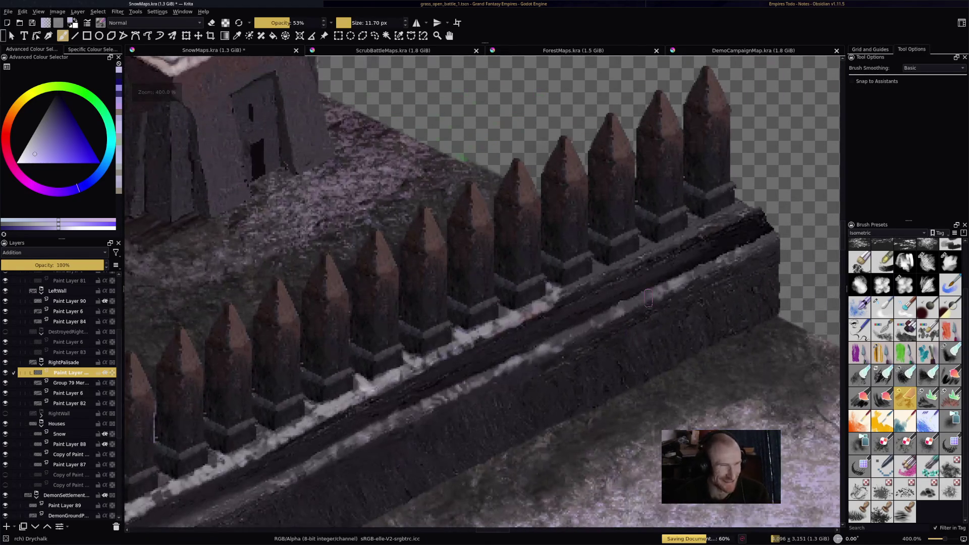
mouse_move(572, 299)
left_mouse_down()
mouse_move(649, 246)
mouse_move(636, 257)
mouse_move(707, 229)
mouse_move(699, 222)
mouse_move(755, 208)
left_mouse_up()
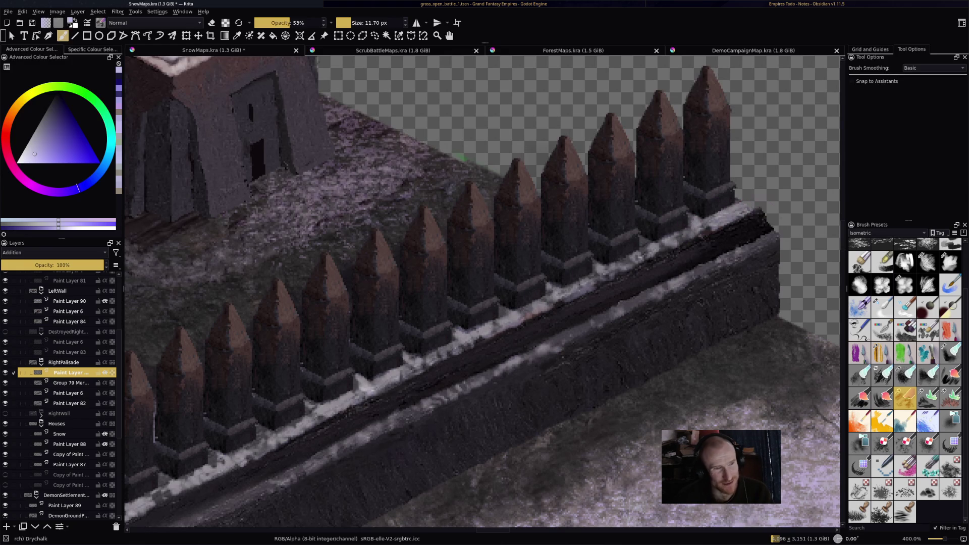
key("e")
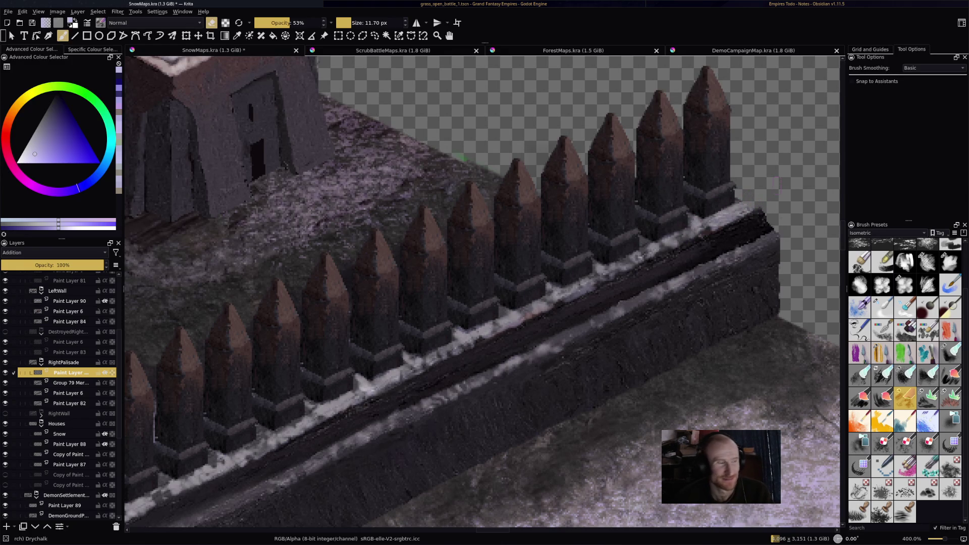
scroll(384, 289, "down", 3)
scroll(621, 208, "up", 3)
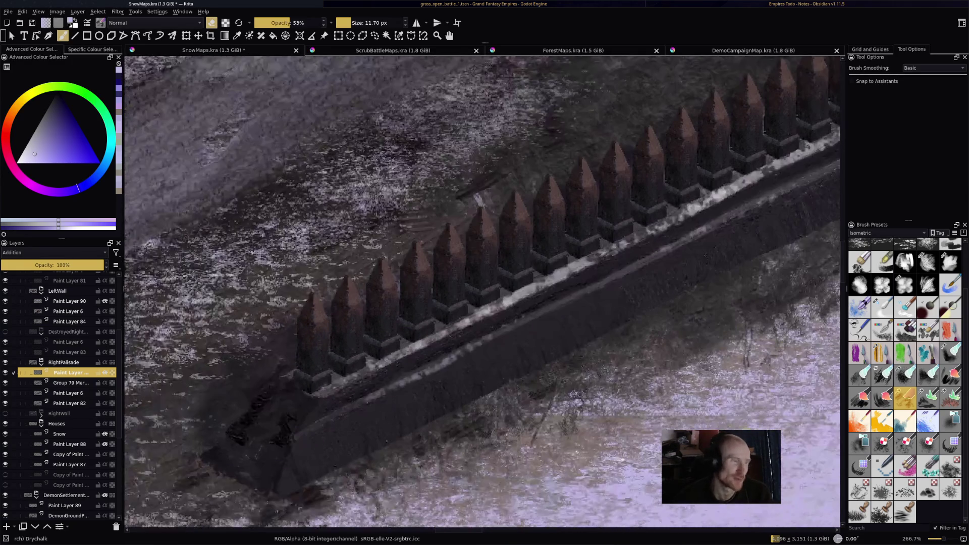
- Paint snow caps on the first six palisade stake tips
key("e")
mouse_move(314, 301)
left_mouse_down()
mouse_move(321, 312)
mouse_move(309, 305)
mouse_move(303, 318)
mouse_move(321, 327)
mouse_move(313, 331)
left_mouse_up()
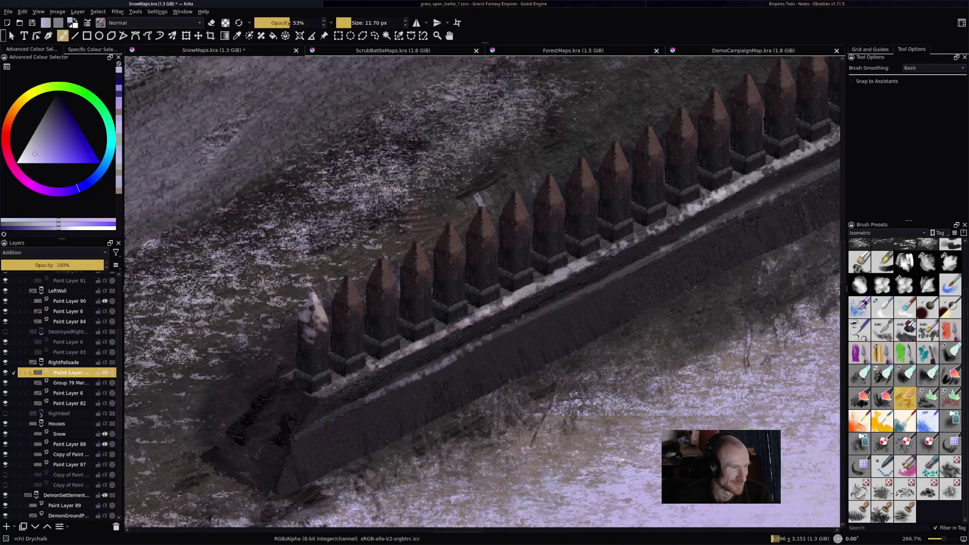
mouse_move(348, 283)
left_mouse_down()
mouse_move(347, 295)
mouse_move(351, 288)
left_mouse_up()
mouse_move(381, 257)
left_mouse_down()
mouse_move(388, 283)
mouse_move(371, 278)
left_mouse_up()
mouse_move(412, 263)
left_mouse_down()
mouse_move(413, 246)
mouse_move(426, 267)
mouse_move(412, 272)
mouse_move(429, 272)
mouse_move(446, 229)
mouse_move(462, 252)
left_mouse_up()
mouse_move(475, 213)
left_mouse_down()
mouse_move(480, 233)
mouse_move(490, 223)
mouse_move(474, 229)
mouse_move(491, 237)
mouse_move(438, 243)
mouse_move(463, 254)
left_mouse_up()
- Thin the snow on the third and fourth stake tips and cap another stake further along
key("e")
left_click_drag(405, 268, 427, 273)
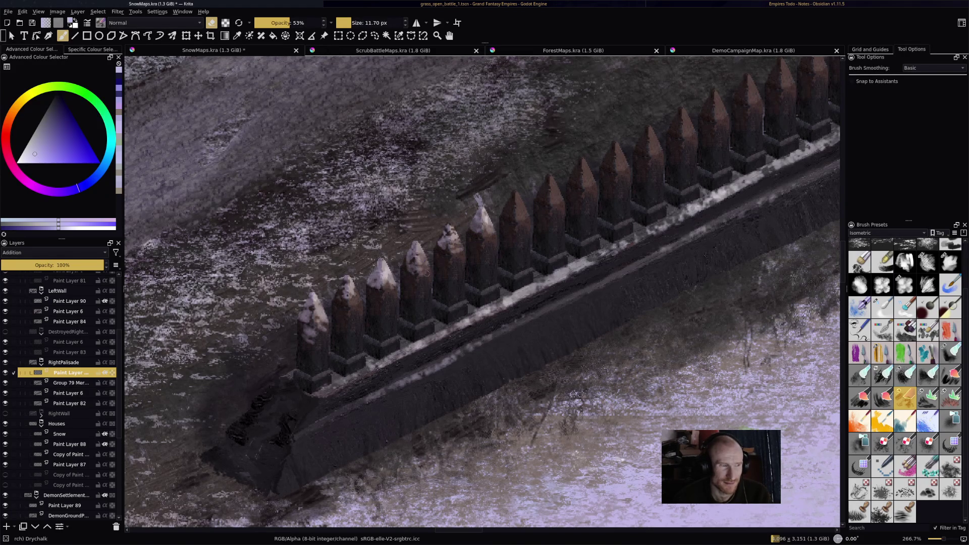
mouse_move(372, 290)
left_mouse_down()
mouse_move(381, 273)
mouse_move(388, 290)
left_mouse_up()
left_click_drag(494, 191, 357, 231)
key("e")
key("e")
key("e")
mouse_move(372, 253)
left_mouse_down()
mouse_move(407, 228)
mouse_move(409, 237)
mouse_move(436, 226)
left_mouse_up()
key("e")
key("e")
- Brush snow caps onto the next few stake tips, erasing excess snow with E where needed
left_click_drag(475, 197, 485, 213)
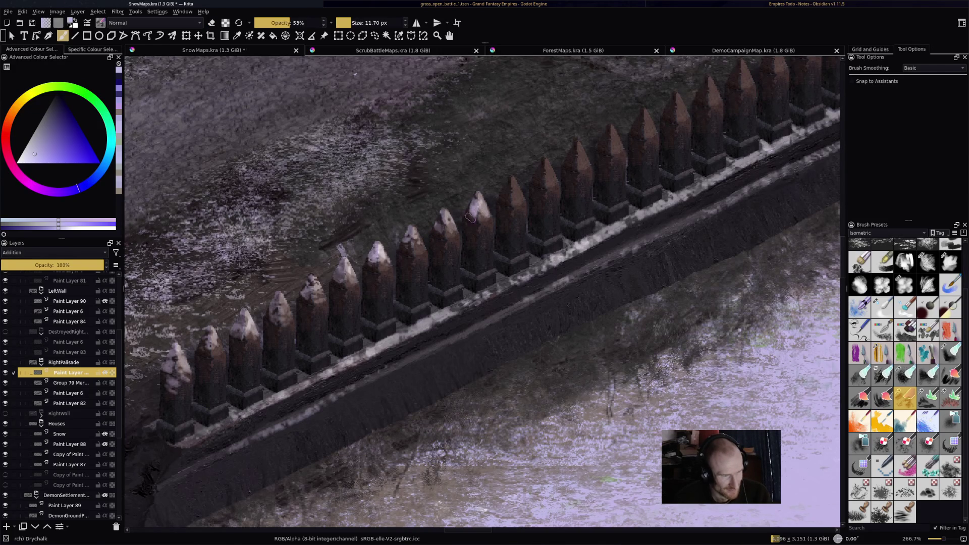
key("e")
key("e")
left_click_drag(509, 195, 511, 181)
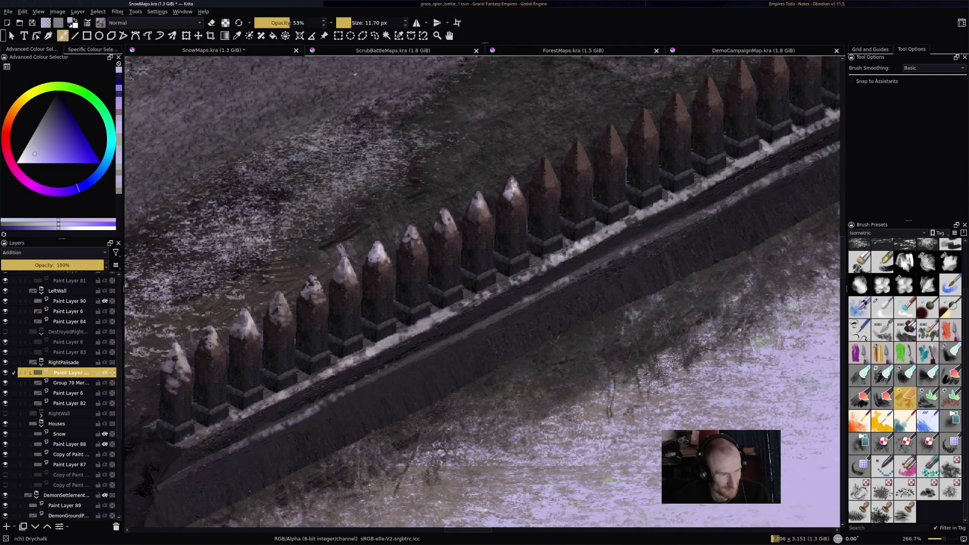
mouse_move(508, 199)
left_mouse_down()
mouse_move(511, 179)
mouse_move(507, 201)
left_mouse_up()
key("e")
key("e")
left_click_drag(545, 162, 538, 177)
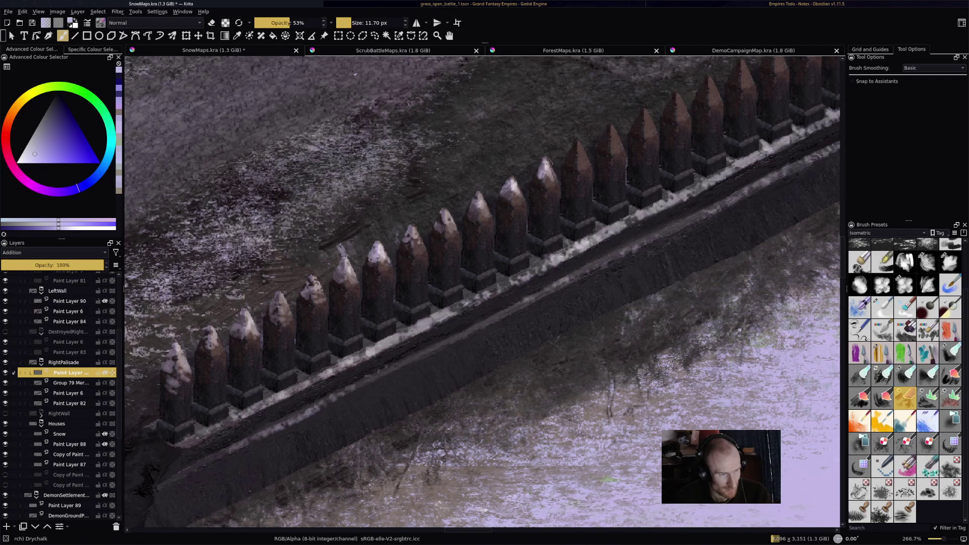
key("e")
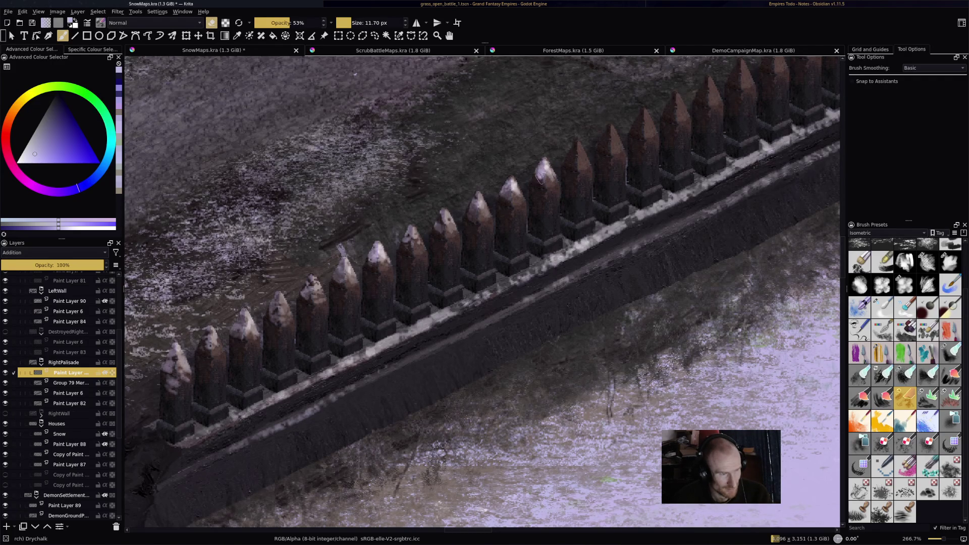
left_click(541, 176)
key("e")
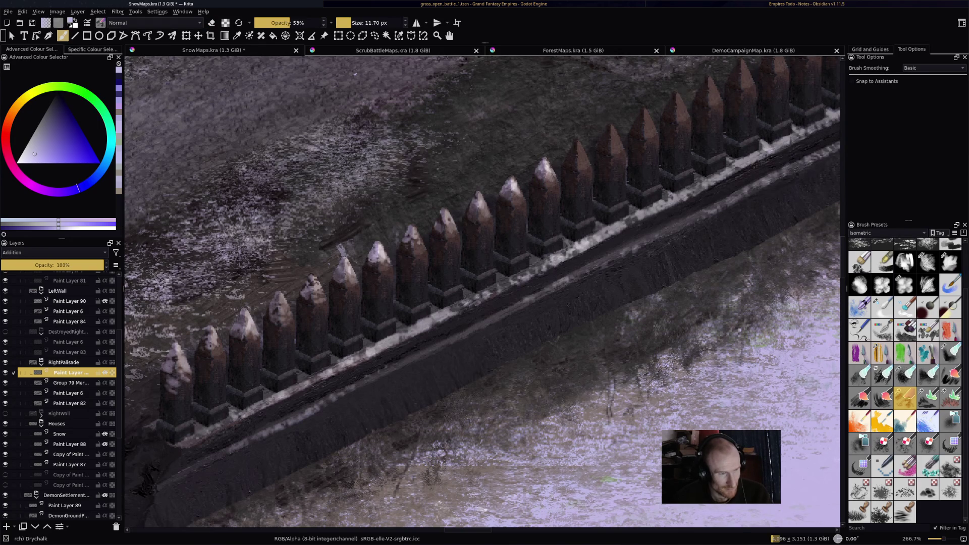
left_click_drag(575, 154, 579, 147)
key("e")
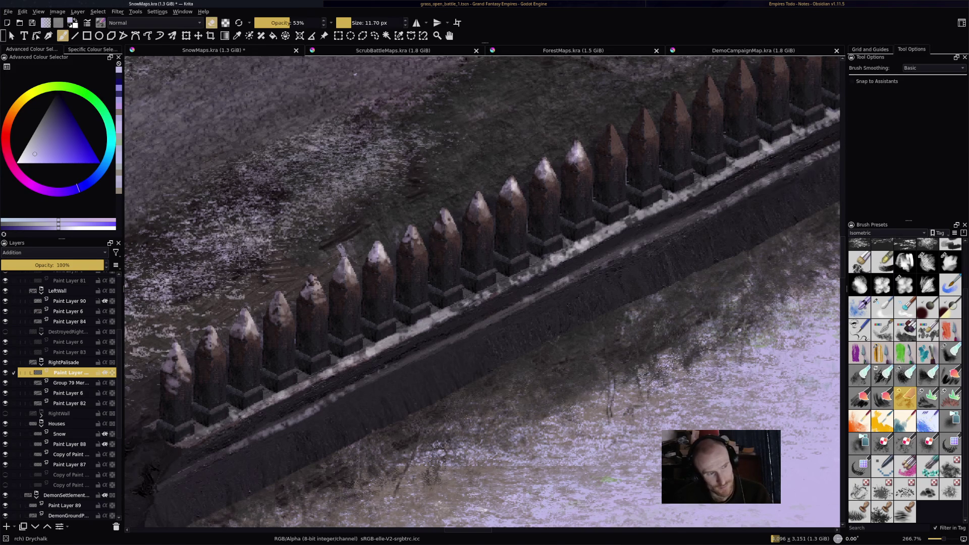
- Shift the view along the fence and snow the mid-fence stake tips toward the far end
key("ctrl+s")
left_click_drag(779, 134, 737, 172)
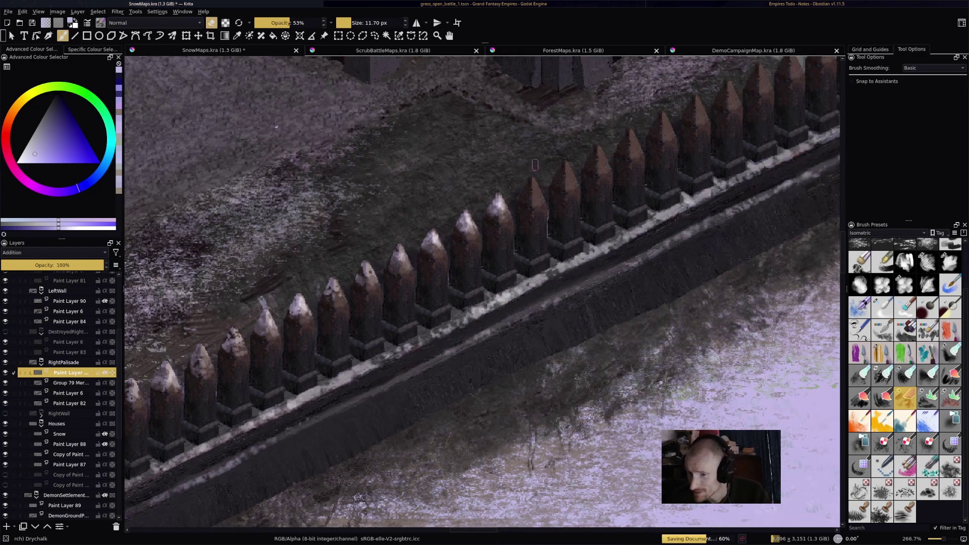
scroll(536, 161, "down", 1)
left_click_drag(523, 229, 504, 208)
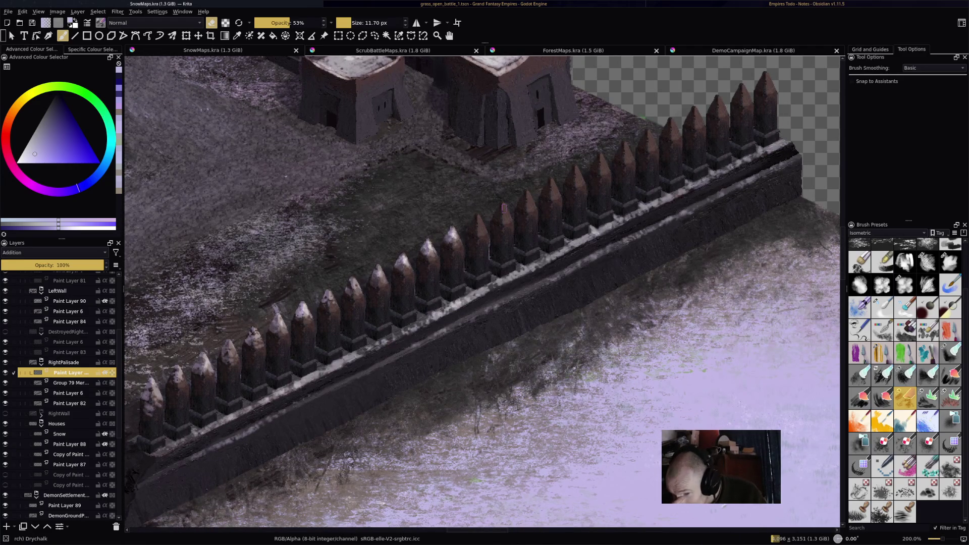
scroll(466, 273, "up", 2)
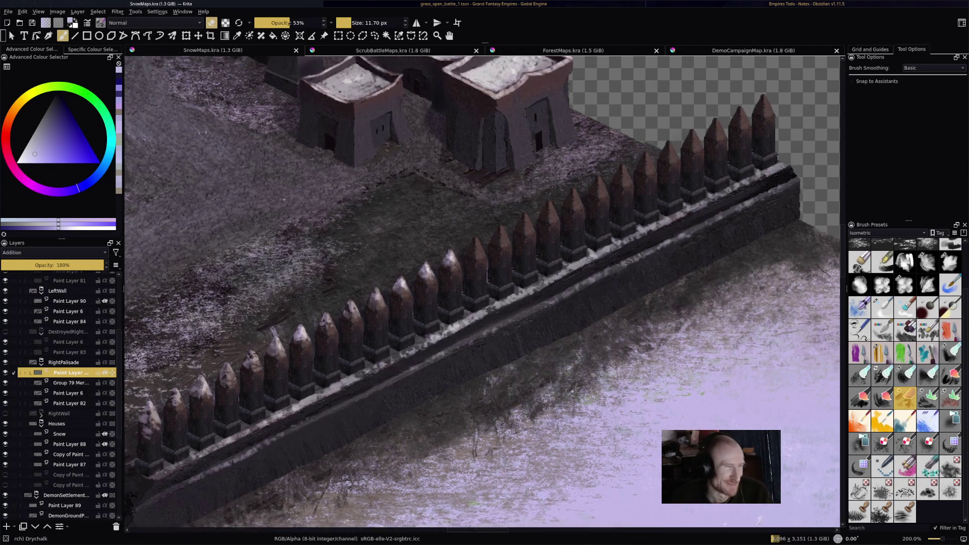
key("e")
left_click(475, 262)
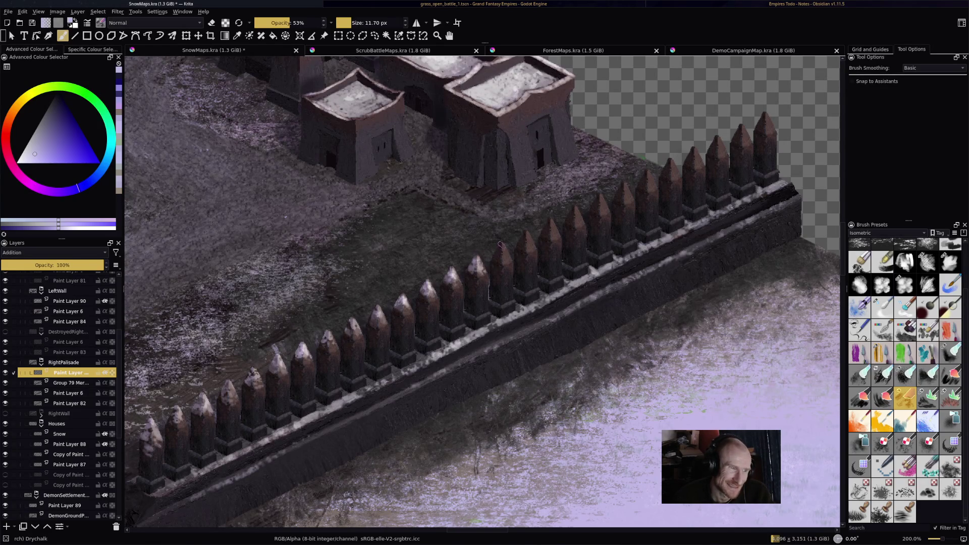
left_click_drag(502, 248, 499, 245)
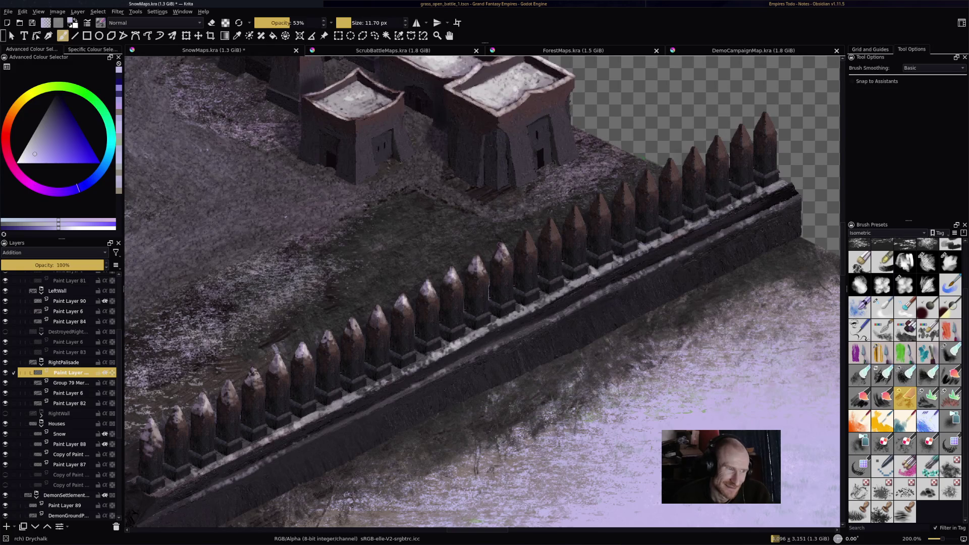
mouse_move(529, 236)
left_mouse_down()
mouse_move(526, 248)
mouse_move(559, 236)
mouse_move(572, 219)
mouse_move(570, 228)
mouse_move(577, 224)
left_mouse_up()
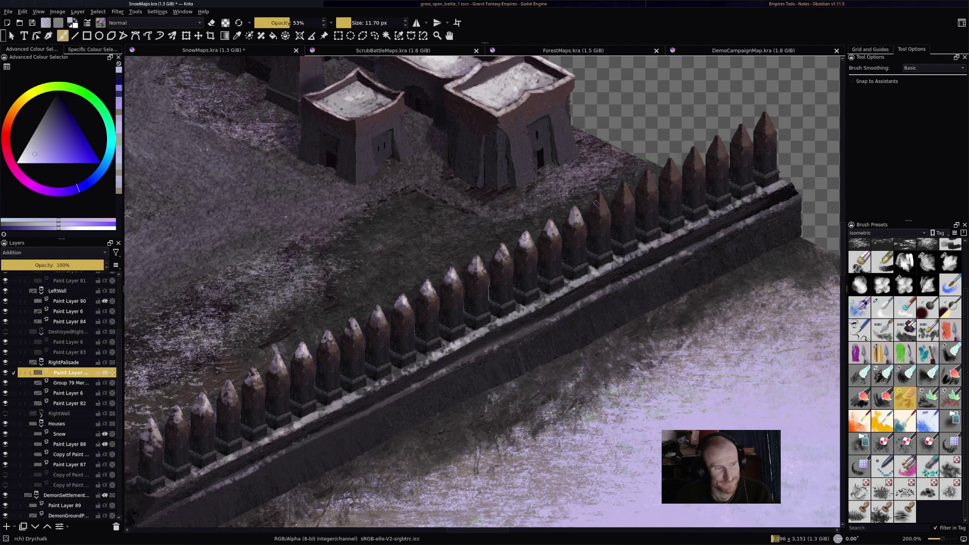
left_click_drag(598, 198, 600, 207)
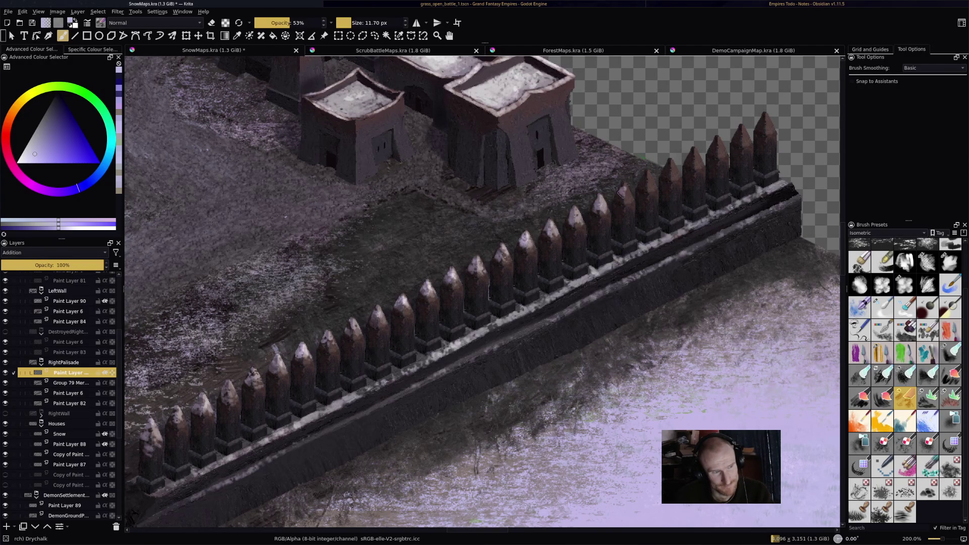
left_click_drag(646, 173, 648, 180)
scroll(646, 177, "down", 5)
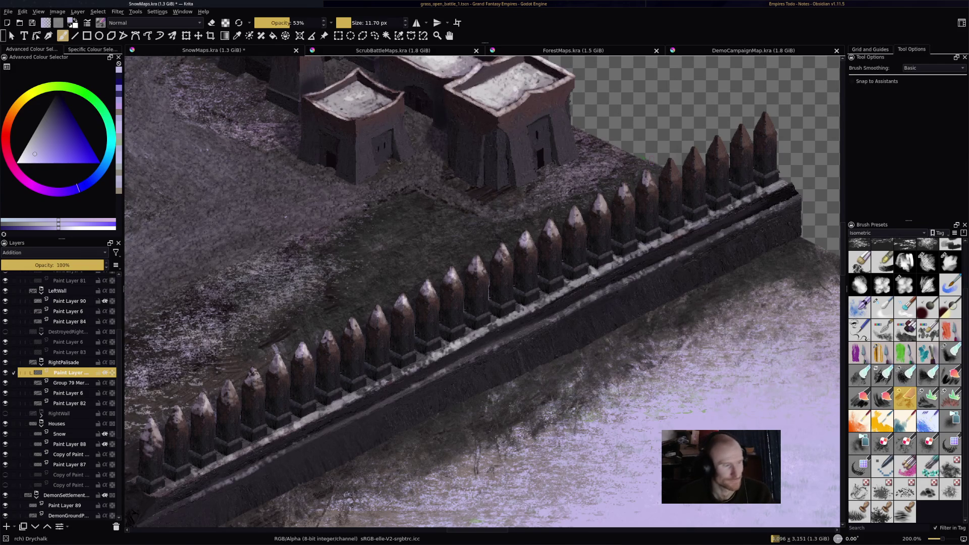
- Snow the last stake tips at the palisade's far end
scroll(500, 258, "up", 3)
scroll(500, 258, "down", 5)
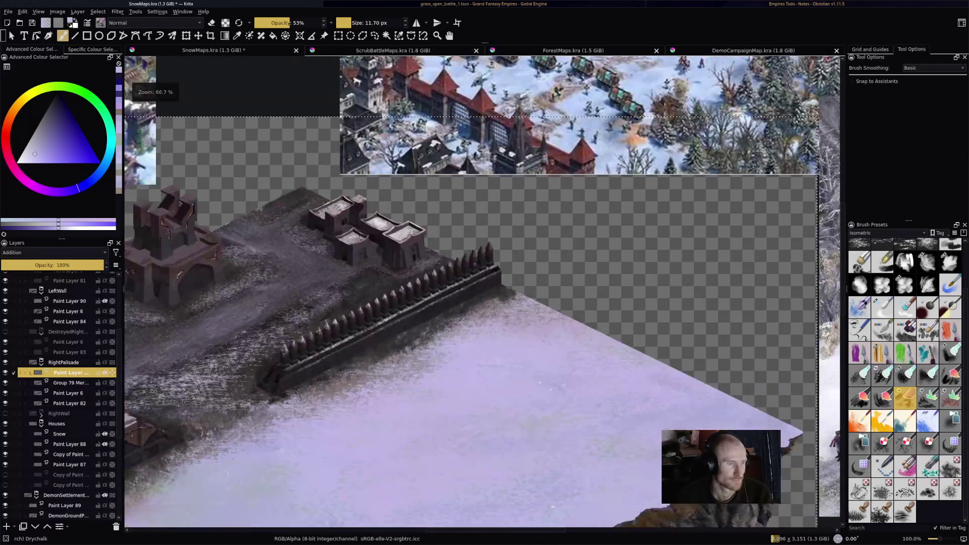
scroll(471, 266, "up", 5)
scroll(471, 266, "up", 1)
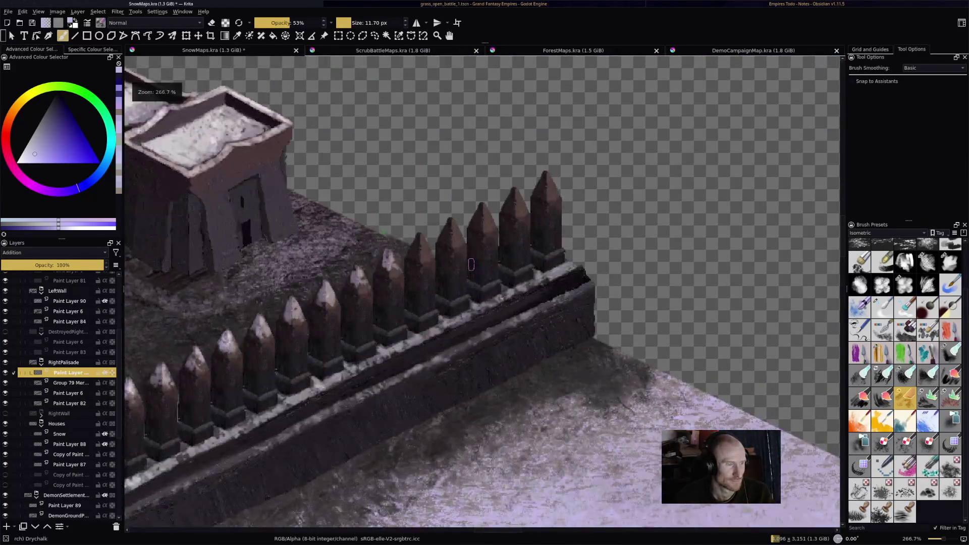
mouse_move(420, 236)
left_mouse_down()
mouse_move(415, 252)
mouse_move(448, 241)
mouse_move(447, 228)
mouse_move(456, 238)
mouse_move(482, 207)
mouse_move(490, 223)
mouse_move(507, 193)
mouse_move(545, 175)
mouse_move(554, 187)
left_mouse_up()
- Dust the dark base block at the palisade's near end with chalky snow dabs
scroll(551, 187, "down", 8)
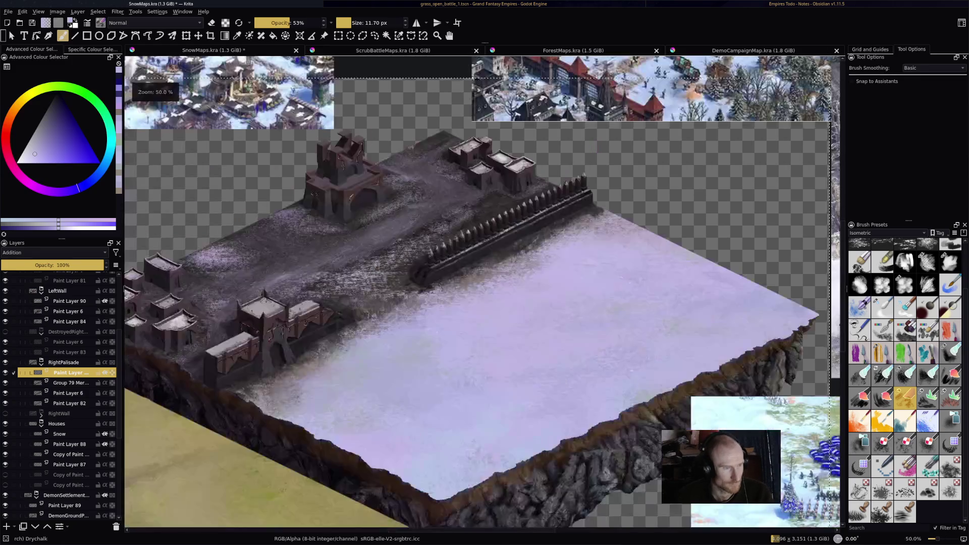
scroll(551, 186, "up", 3)
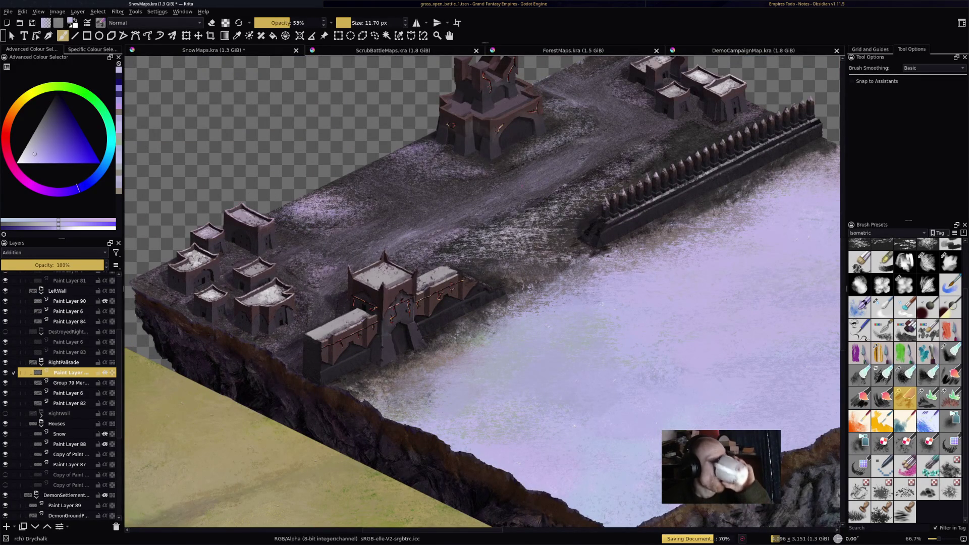
scroll(663, 151, "up", 3)
scroll(586, 207, "up", 2)
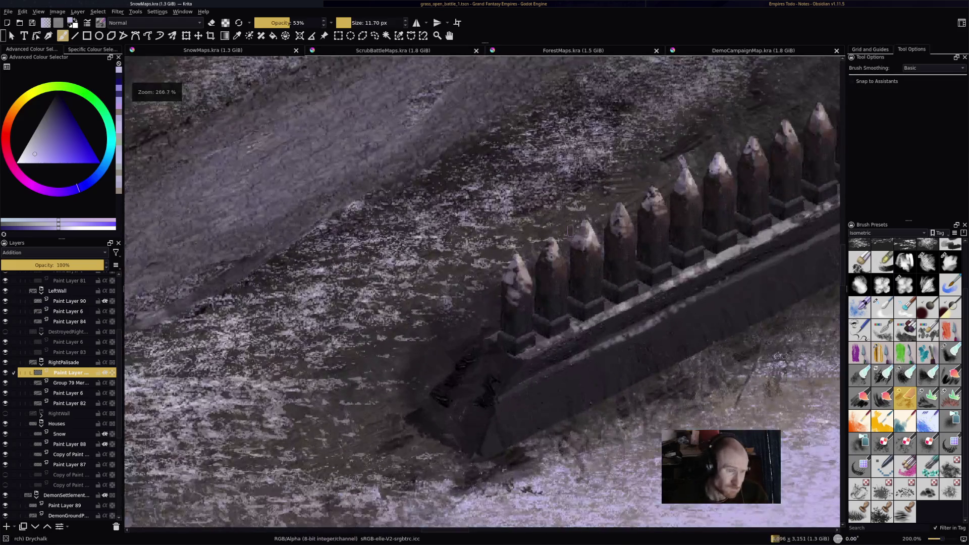
mouse_move(493, 388)
left_mouse_down()
mouse_move(464, 417)
mouse_move(421, 424)
mouse_move(452, 442)
mouse_move(465, 430)
mouse_move(472, 447)
left_mouse_up()
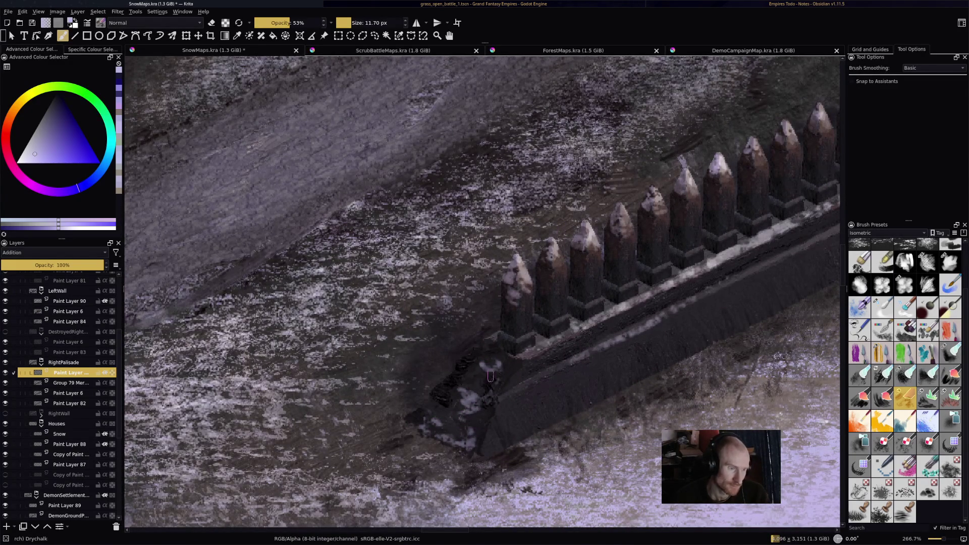
scroll(652, 303, "down", 5)
scroll(558, 349, "up", 2)
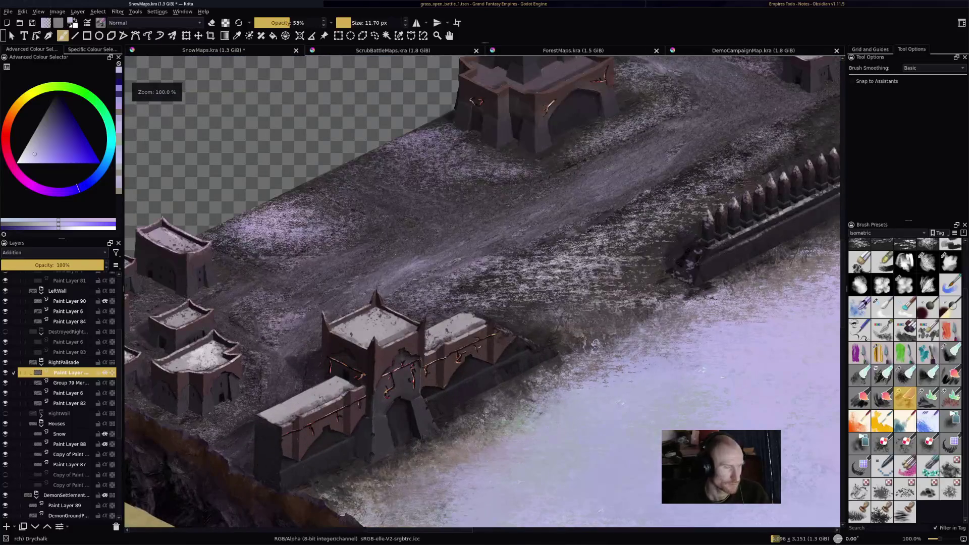
- Hide the RightPalisade group, show DestroyedRight, and select its paint layer
key("Page_Up")
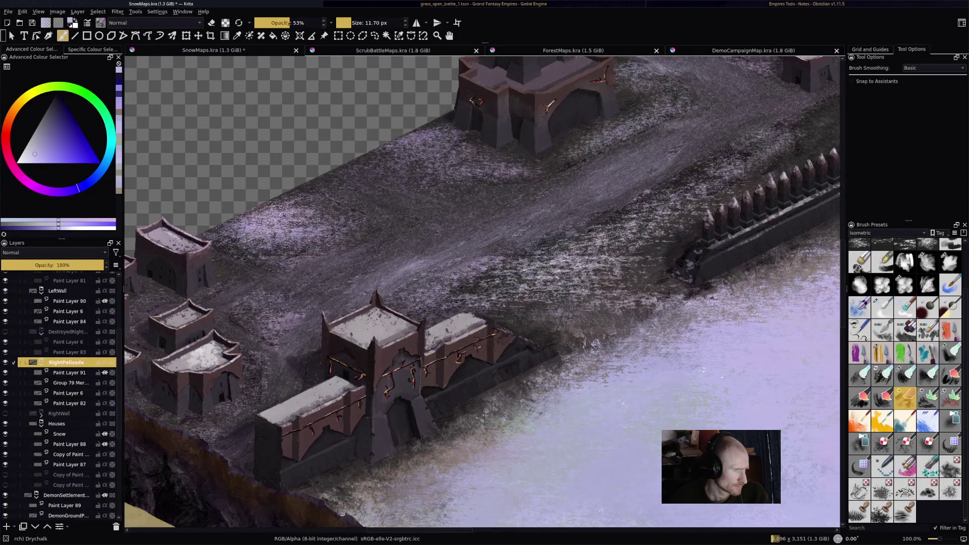
left_click(5, 363)
left_click(5, 332)
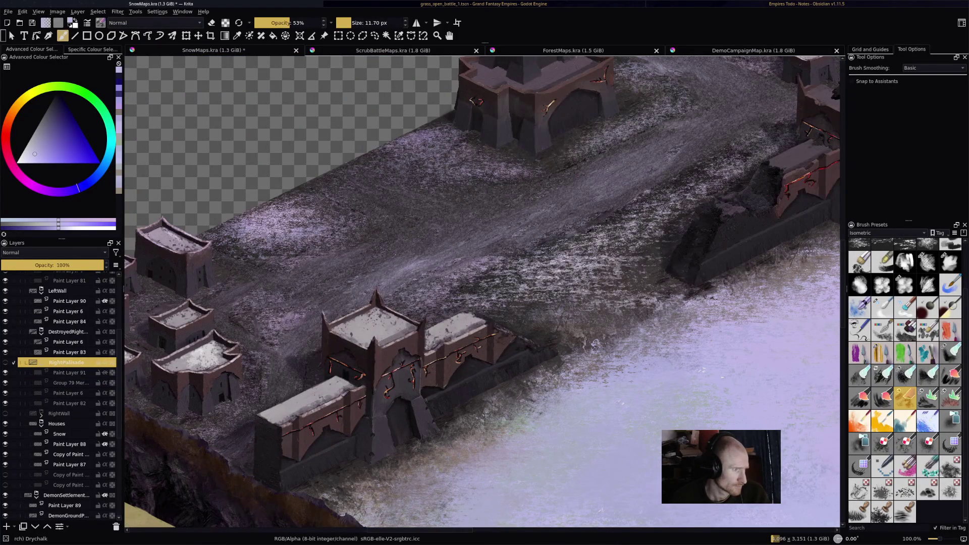
left_click(66, 332)
left_click(41, 332)
left_click(69, 342)
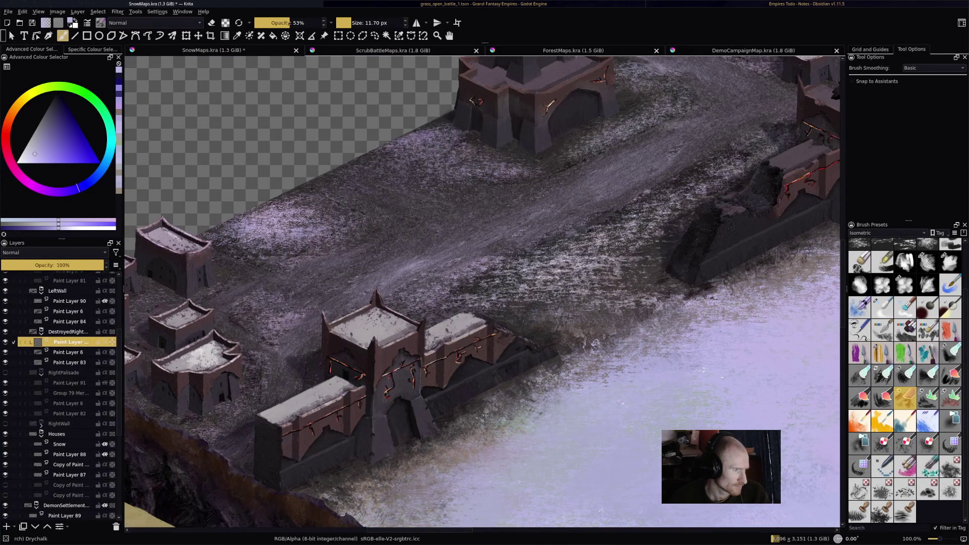
- Paint a bright snow patch on the ruined wall block's top, undoing the top-right corner stroke
scroll(522, 290, "down", 1)
scroll(522, 289, "up", 2)
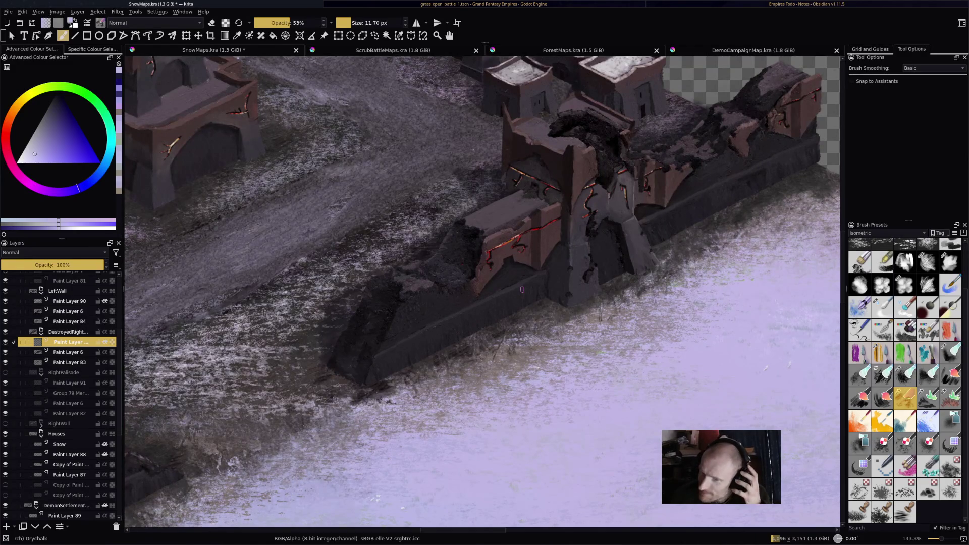
left_click_drag(445, 330, 425, 345)
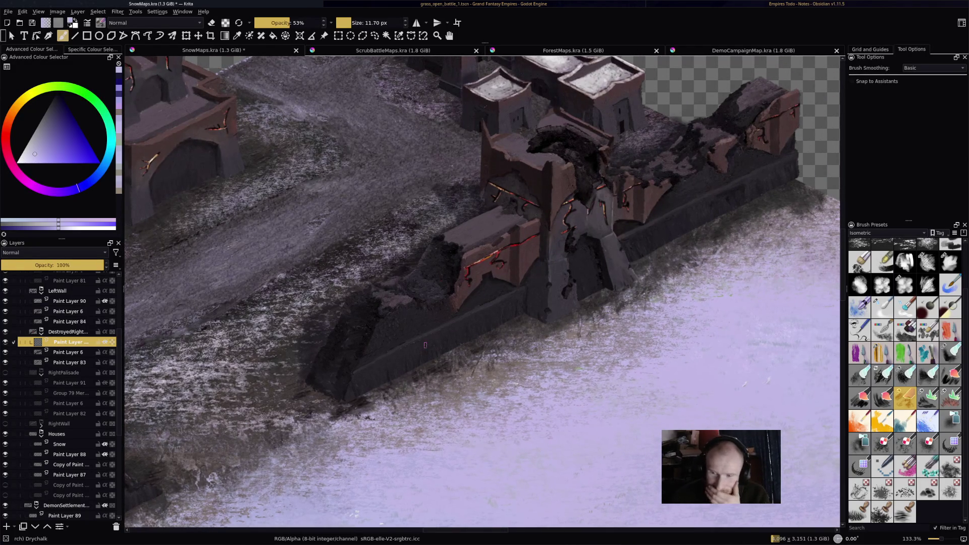
scroll(383, 380, "up", 2)
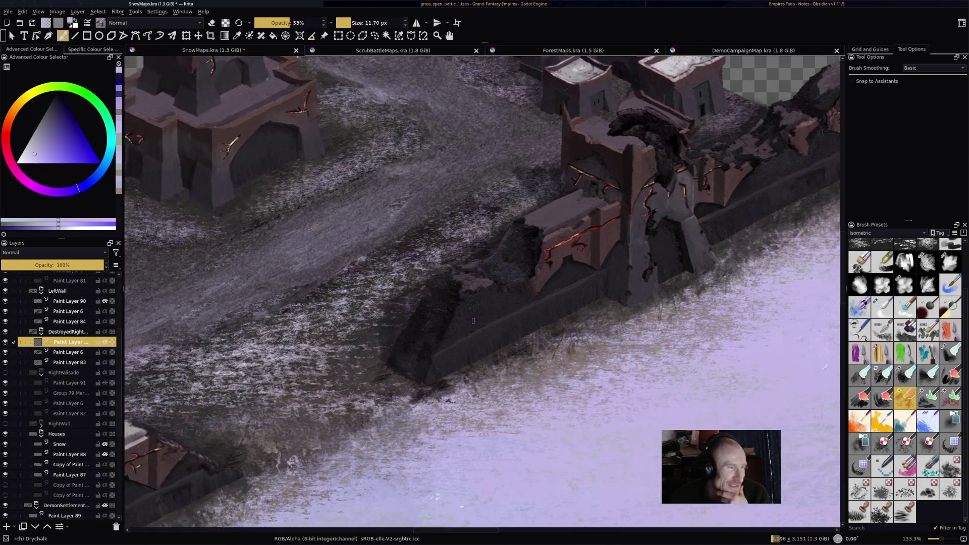
mouse_move(382, 380)
left_mouse_down()
mouse_move(352, 390)
mouse_move(373, 400)
mouse_move(398, 349)
left_mouse_up()
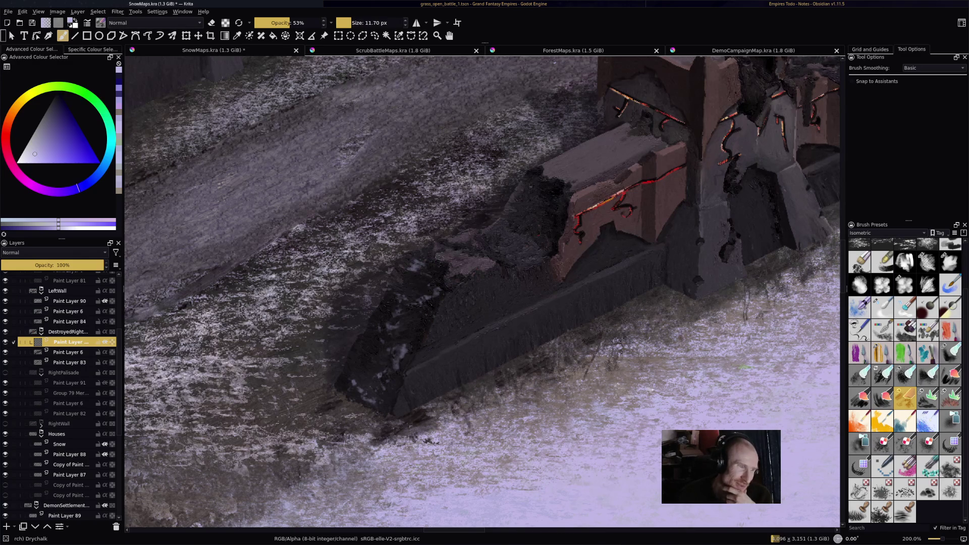
mouse_move(450, 271)
left_mouse_down()
mouse_move(491, 262)
mouse_move(444, 247)
mouse_move(477, 239)
mouse_move(527, 265)
mouse_move(543, 250)
mouse_move(530, 234)
mouse_move(507, 243)
mouse_move(494, 229)
left_mouse_up()
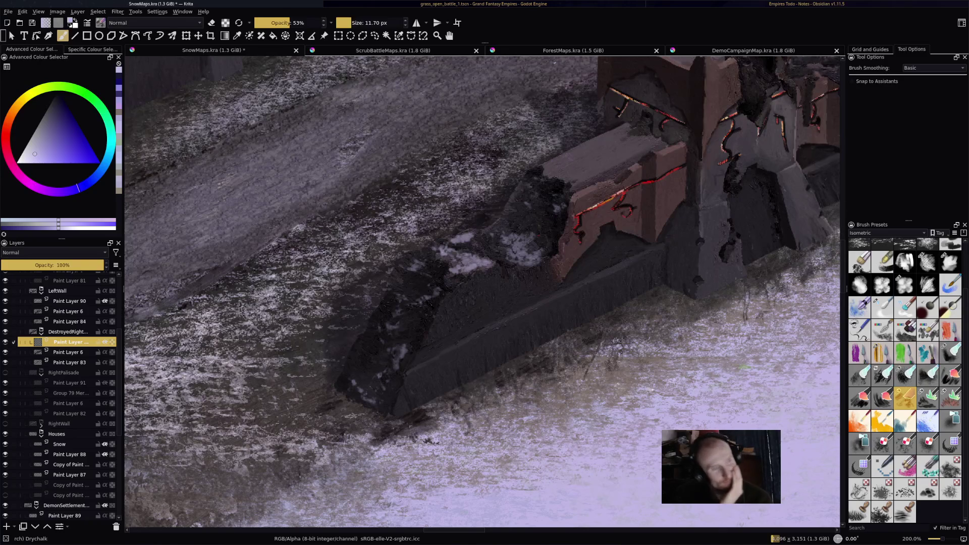
mouse_move(556, 156)
left_mouse_down()
mouse_move(550, 167)
mouse_move(613, 167)
mouse_move(601, 181)
mouse_move(621, 130)
mouse_move(629, 149)
mouse_move(654, 147)
mouse_move(606, 170)
mouse_move(575, 144)
mouse_move(600, 166)
left_mouse_up()
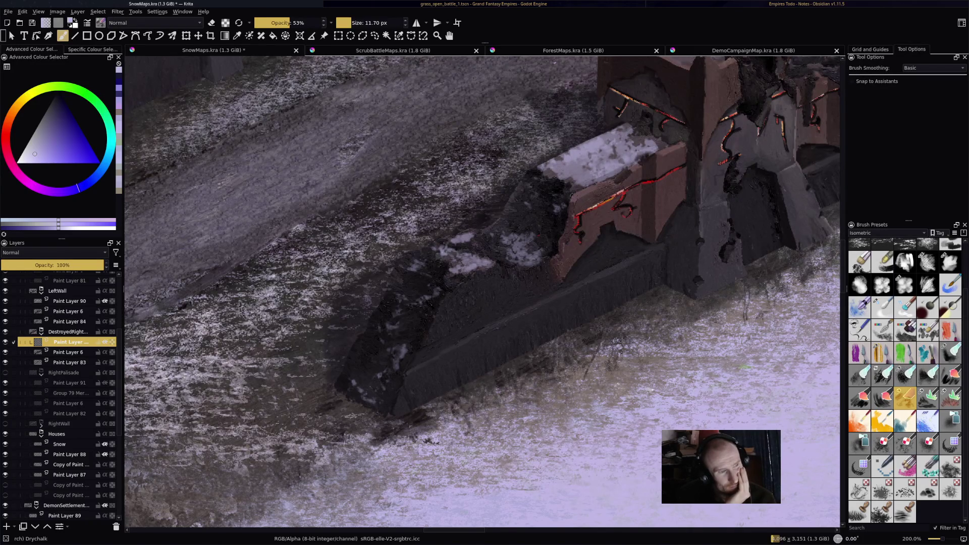
mouse_move(572, 200)
left_mouse_down()
mouse_move(639, 163)
mouse_move(626, 175)
left_mouse_up()
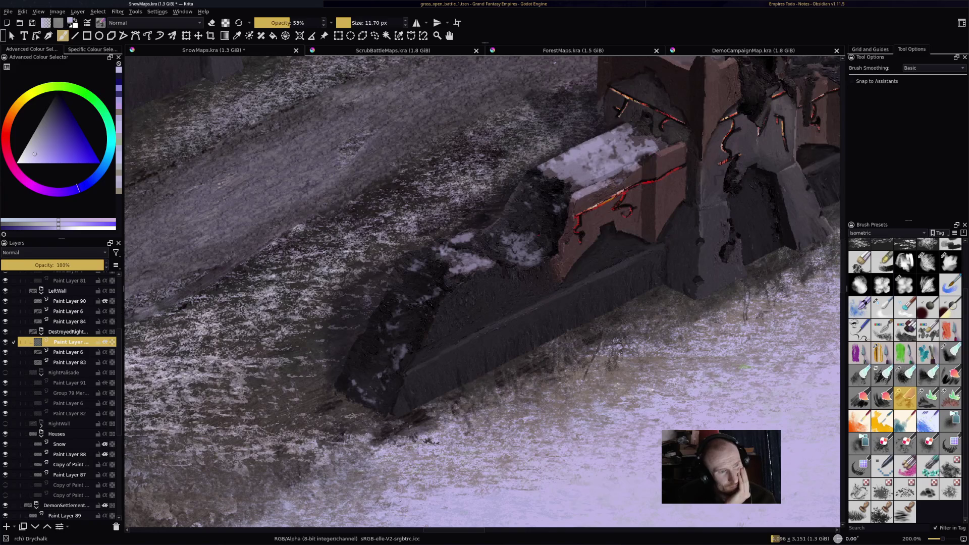
left_click_drag(675, 144, 655, 154)
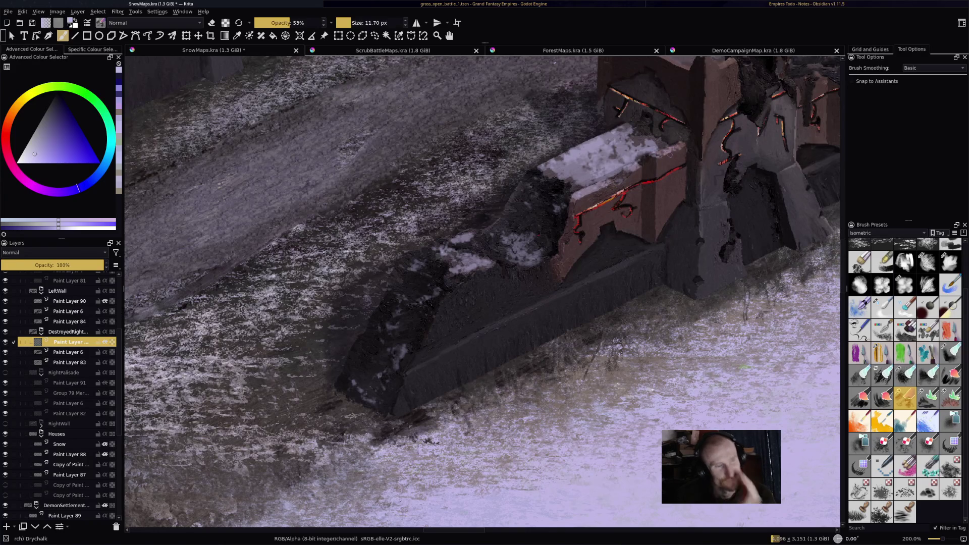
key("ctrl+z")
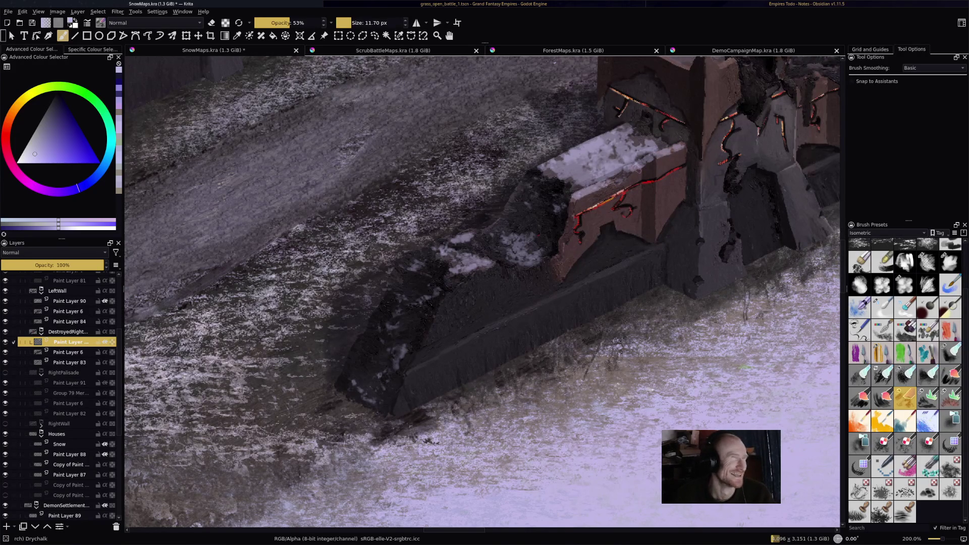
key("e")
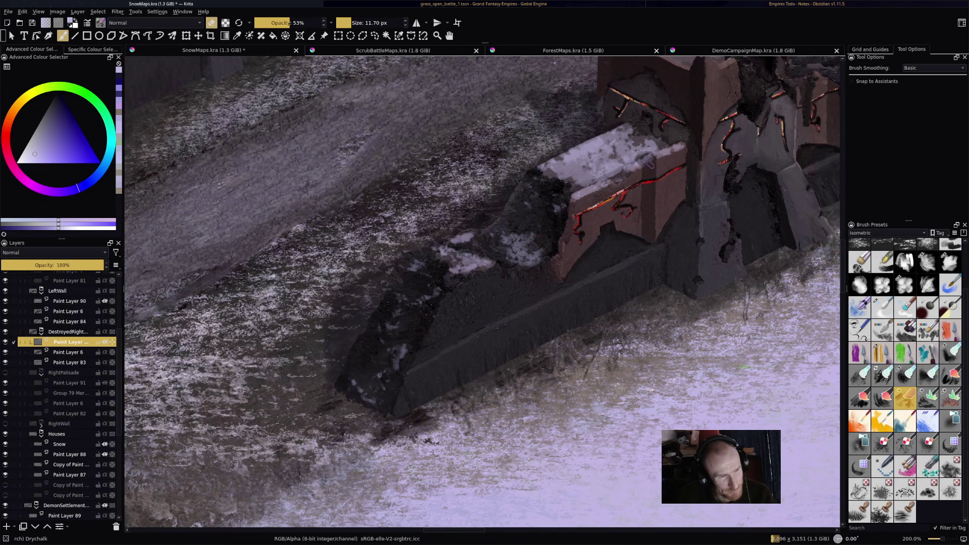
scroll(650, 166, "up", 3)
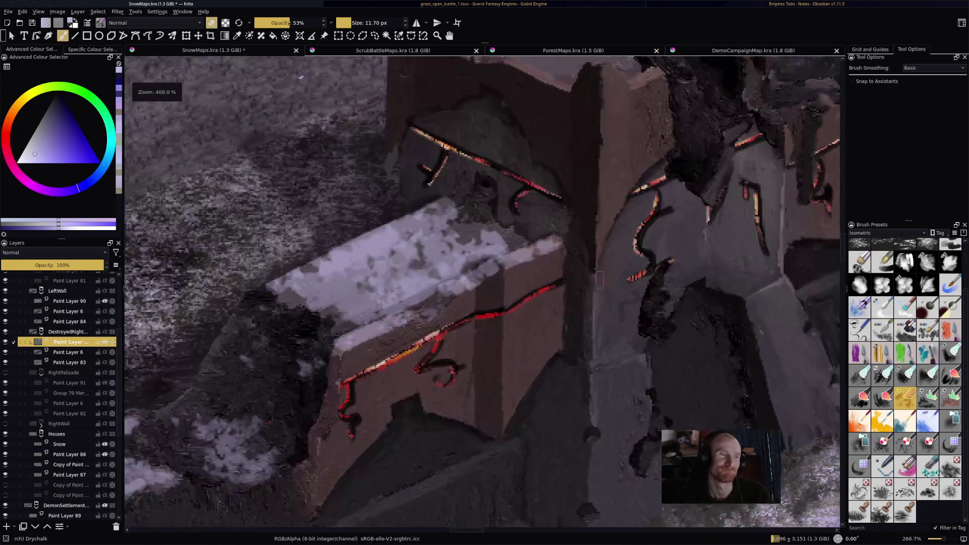
- Shrink the brush and paint a snow streak along the wall block's top edge
key("bracketleft")
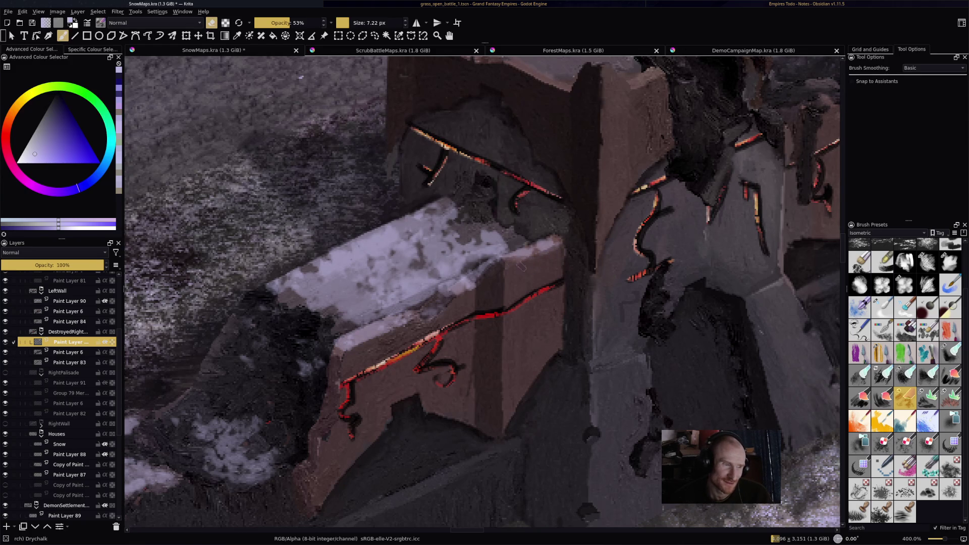
key("e")
mouse_move(519, 261)
left_mouse_down()
mouse_move(558, 243)
mouse_move(382, 314)
left_mouse_up()
- Erase parts of the top-edge snow streak to leave pale, patchy snow
key("e")
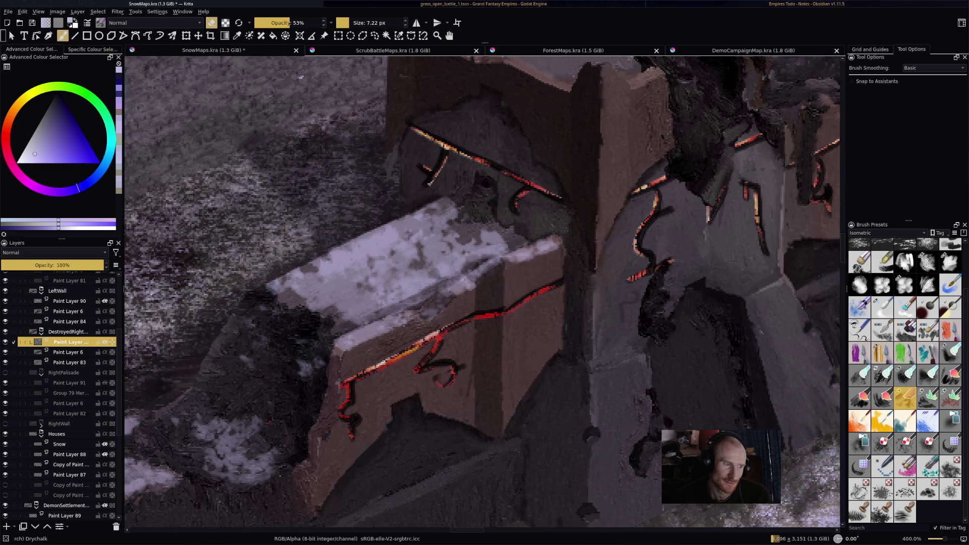
left_click_drag(464, 266, 433, 284)
left_click_drag(508, 246, 475, 258)
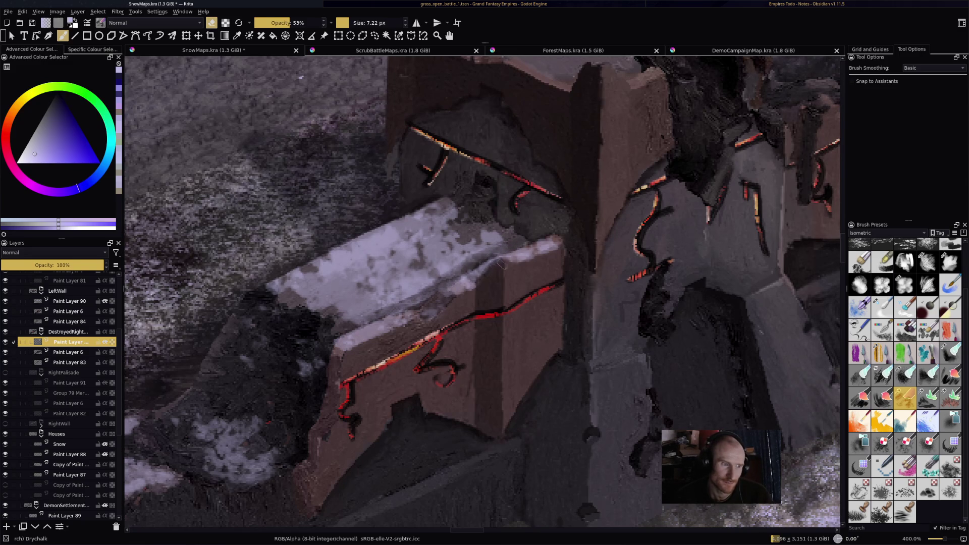
key("e")
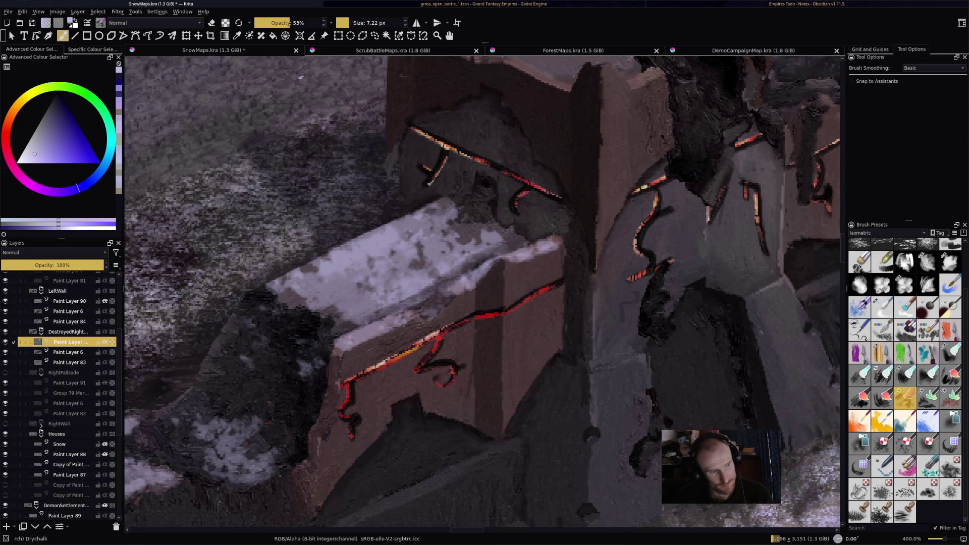
key("e")
left_click_drag(496, 261, 465, 282)
key("e")
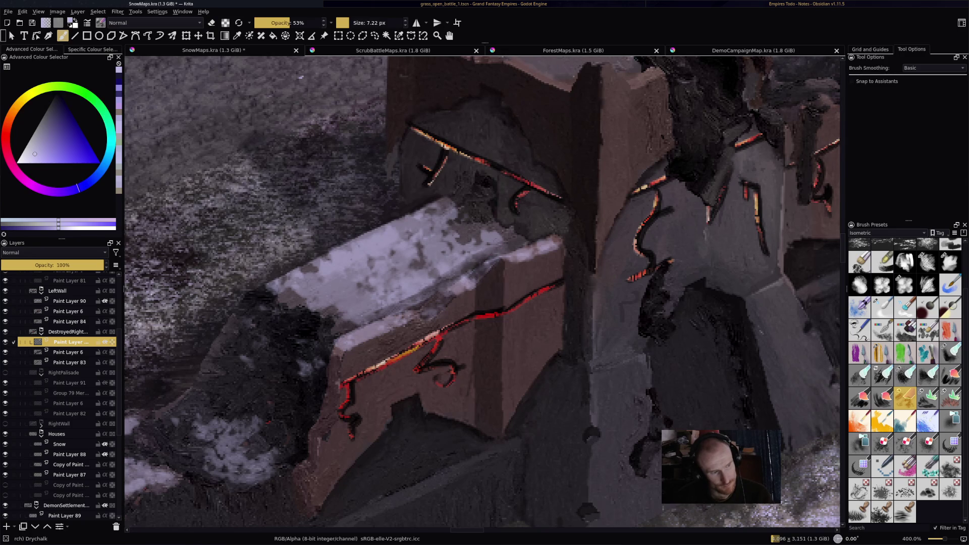
key("e")
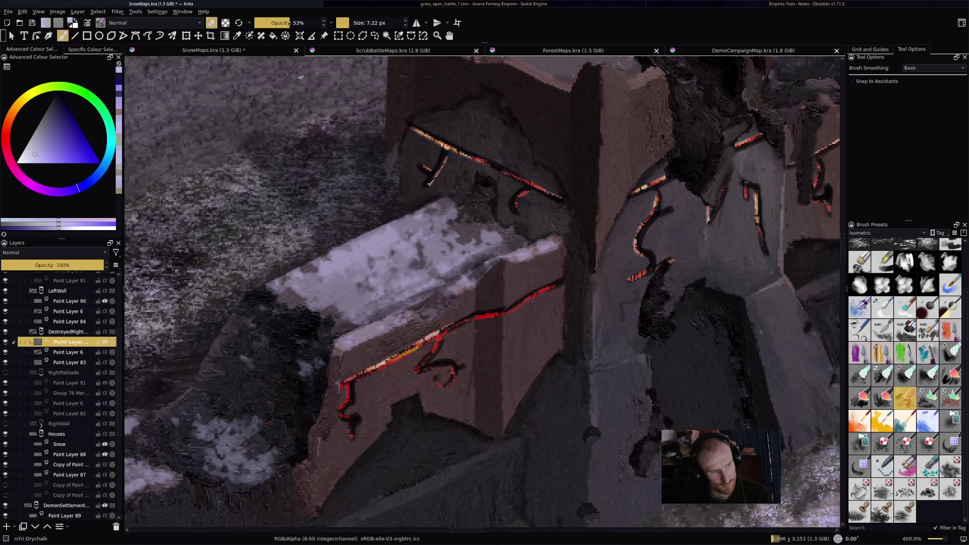
scroll(450, 302, "down", 5)
- Paint snow along the ruined wall's top edge and roof ridge
scroll(485, 228, "up", 2)
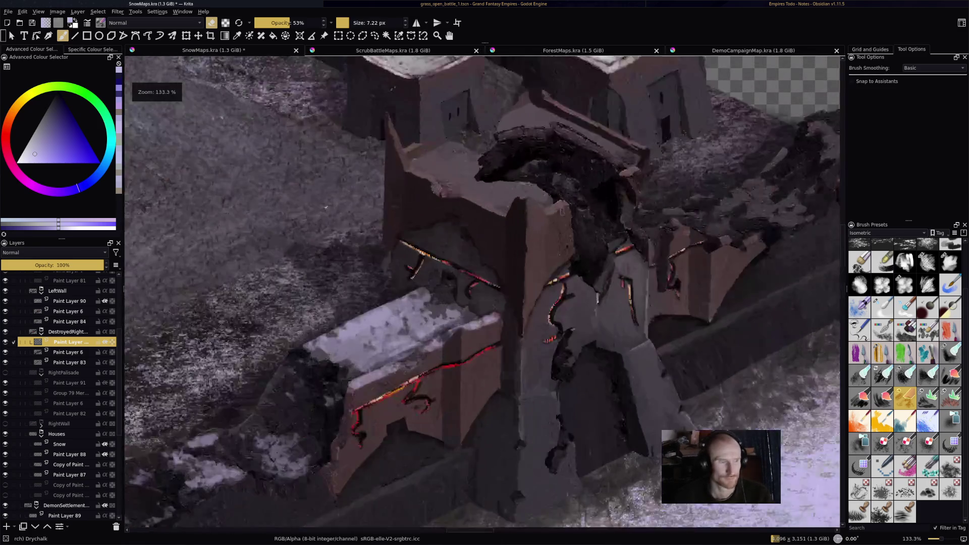
key("e")
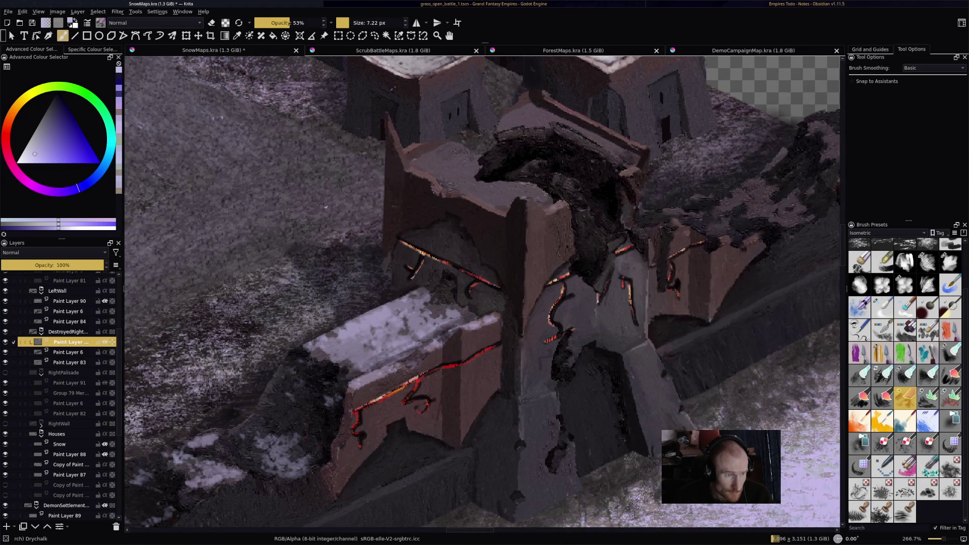
left_click_drag(554, 209, 567, 200)
left_click_drag(469, 199, 498, 216)
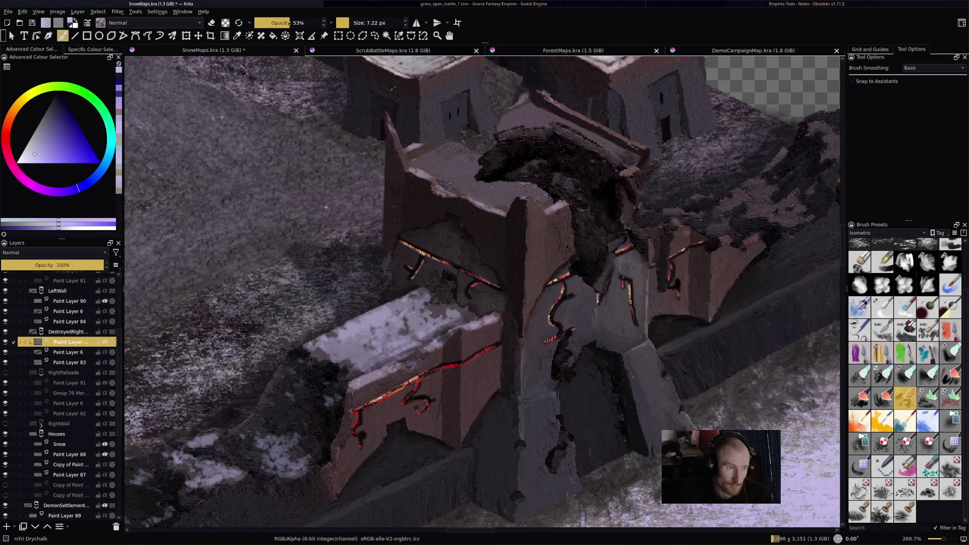
left_click_drag(617, 134, 642, 147)
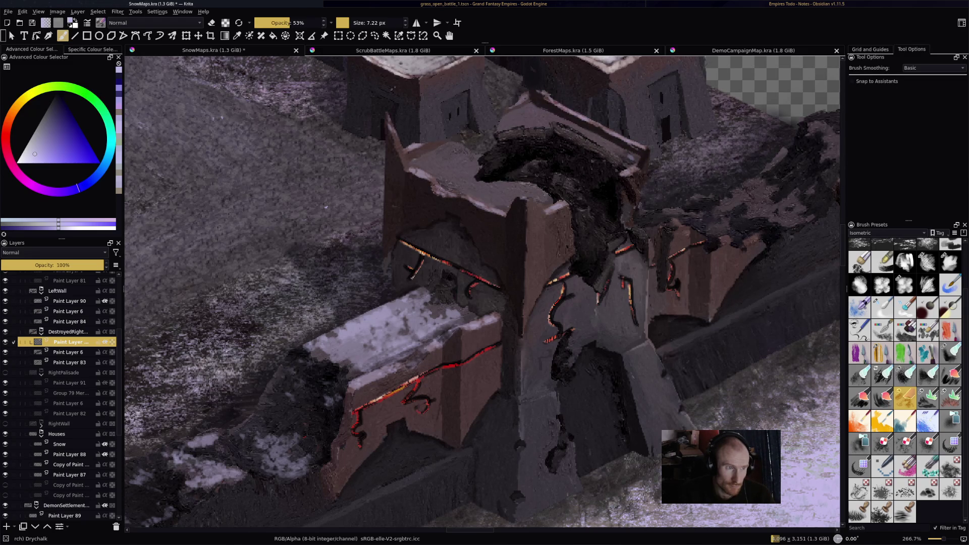
left_click_drag(511, 125, 530, 107)
left_click_drag(539, 115, 636, 164)
- Cover the tower top and broken parapet with snow, then save SnowMaps.kra
left_click_drag(419, 152, 477, 172)
mouse_move(416, 162)
left_mouse_down()
mouse_move(444, 181)
mouse_move(475, 175)
mouse_move(478, 188)
mouse_move(547, 197)
mouse_move(515, 198)
mouse_move(504, 211)
mouse_move(439, 187)
mouse_move(467, 187)
left_mouse_up()
left_click_drag(535, 162, 574, 188)
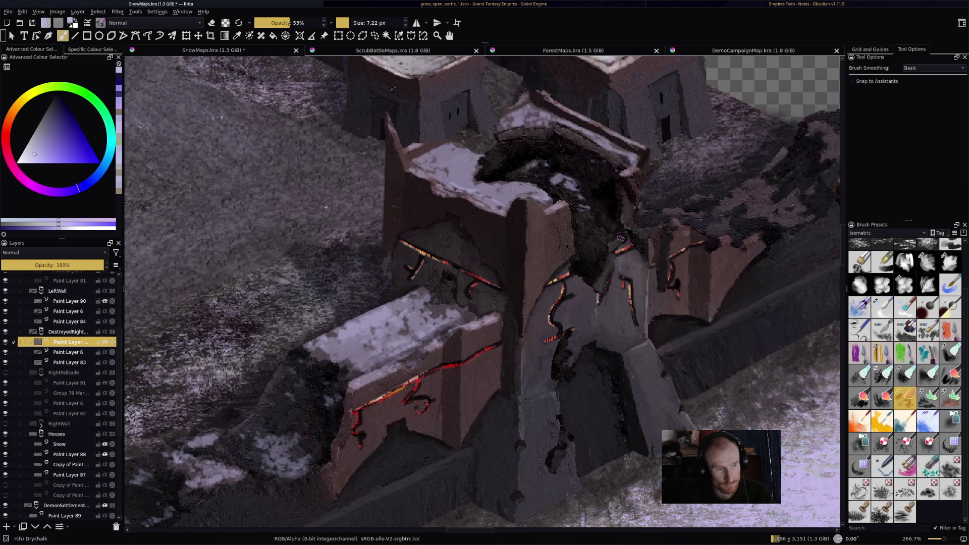
mouse_move(610, 257)
left_mouse_down()
mouse_move(597, 292)
mouse_move(617, 245)
left_mouse_up()
key("ctrl+s")
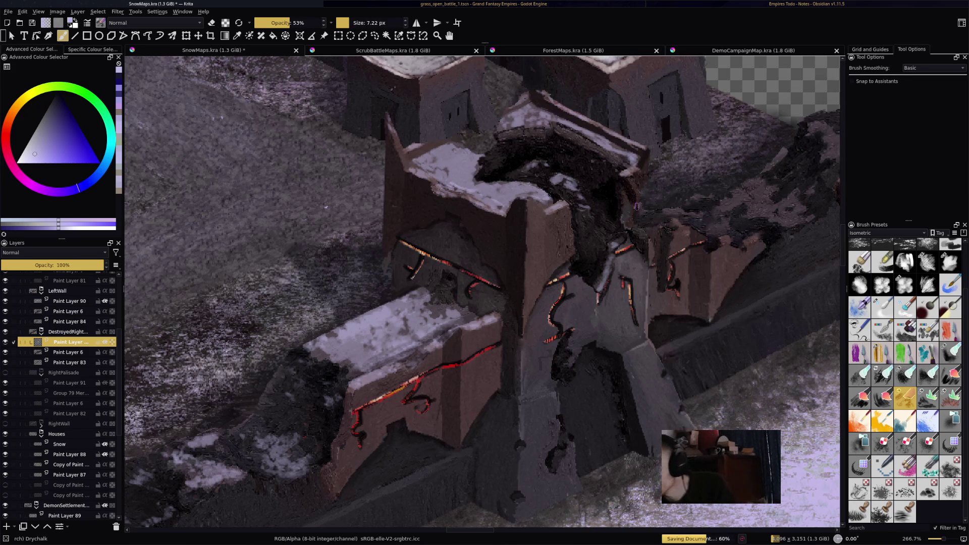
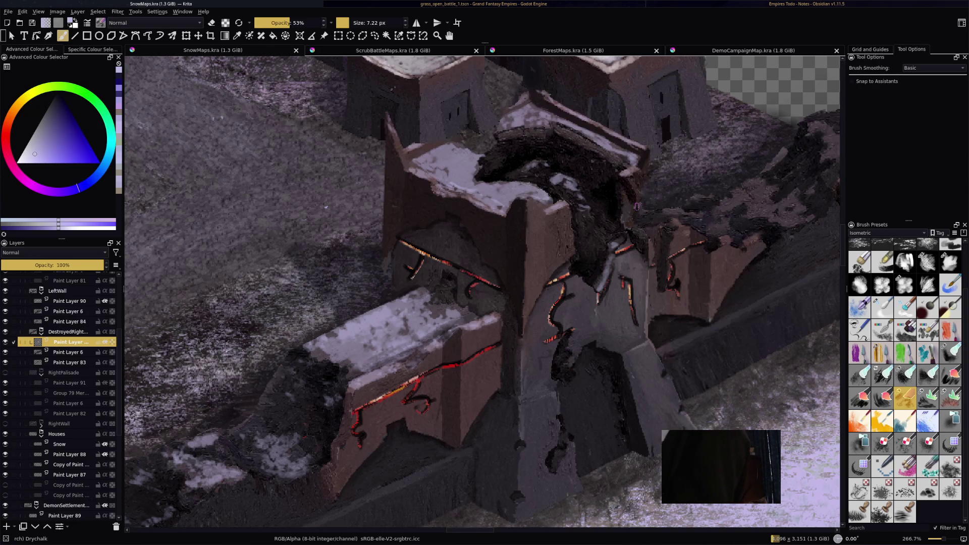
- Dust snow along the dark ruined wall's top and the brown block's upper edges
mouse_move(838, 202)
left_mouse_down()
mouse_move(818, 232)
mouse_move(699, 285)
left_mouse_up()
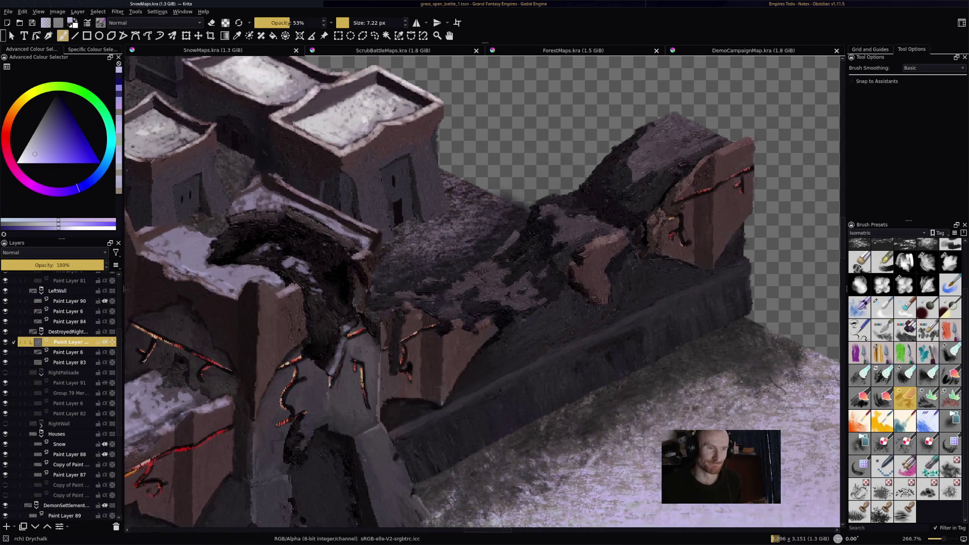
mouse_move(674, 117)
left_mouse_down()
mouse_move(651, 136)
mouse_move(672, 129)
mouse_move(656, 151)
mouse_move(707, 162)
mouse_move(712, 149)
mouse_move(635, 179)
mouse_move(647, 172)
left_mouse_up()
left_click_drag(721, 152, 748, 143)
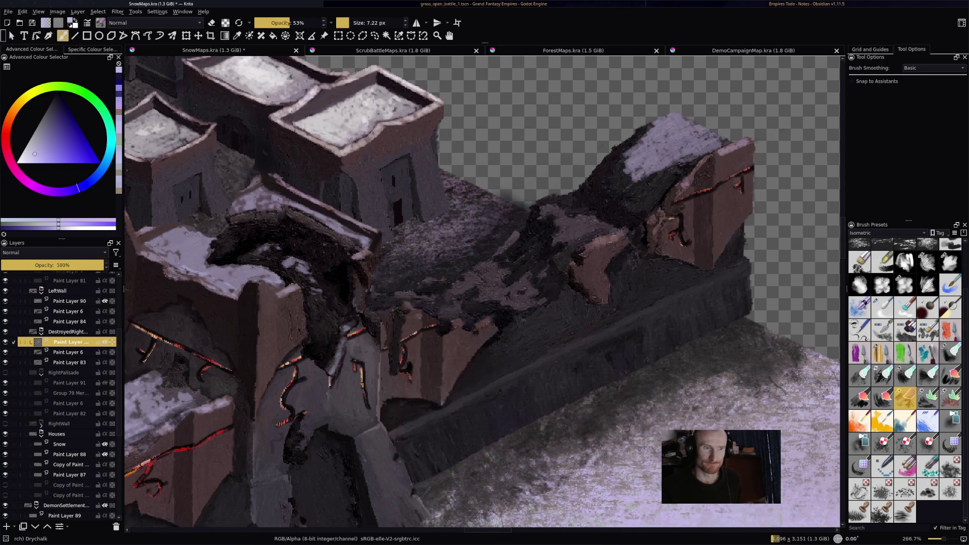
left_click_drag(623, 232, 589, 237)
mouse_move(543, 207)
left_mouse_down()
mouse_move(588, 232)
mouse_move(619, 224)
left_mouse_up()
- Extend the snow along the ruined wall top, then trim its edge with eraser mode
key("e")
key("e")
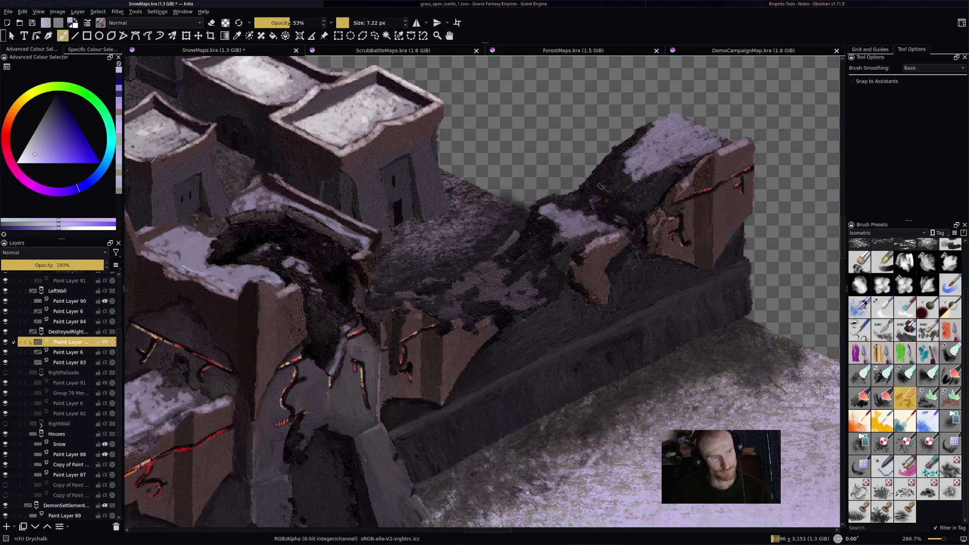
left_click_drag(616, 158, 641, 174)
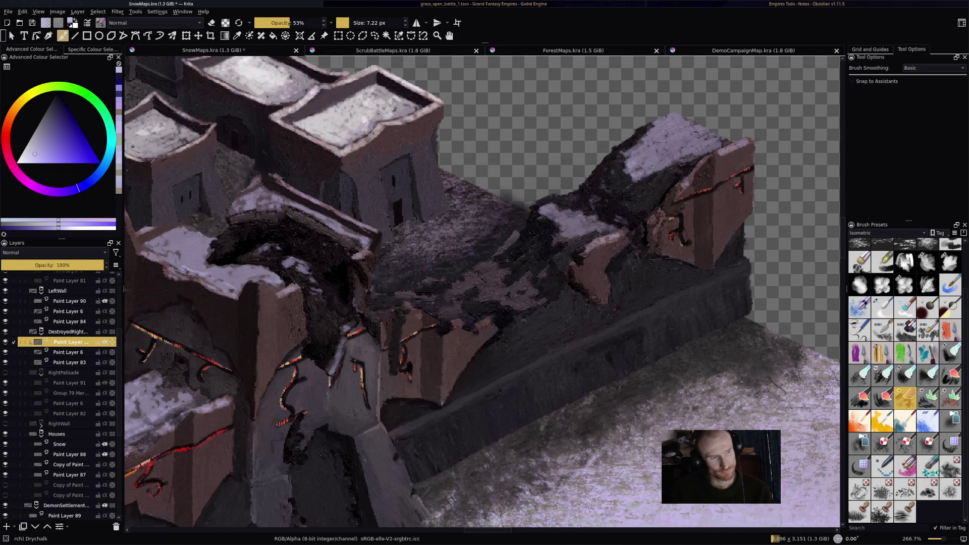
key("e")
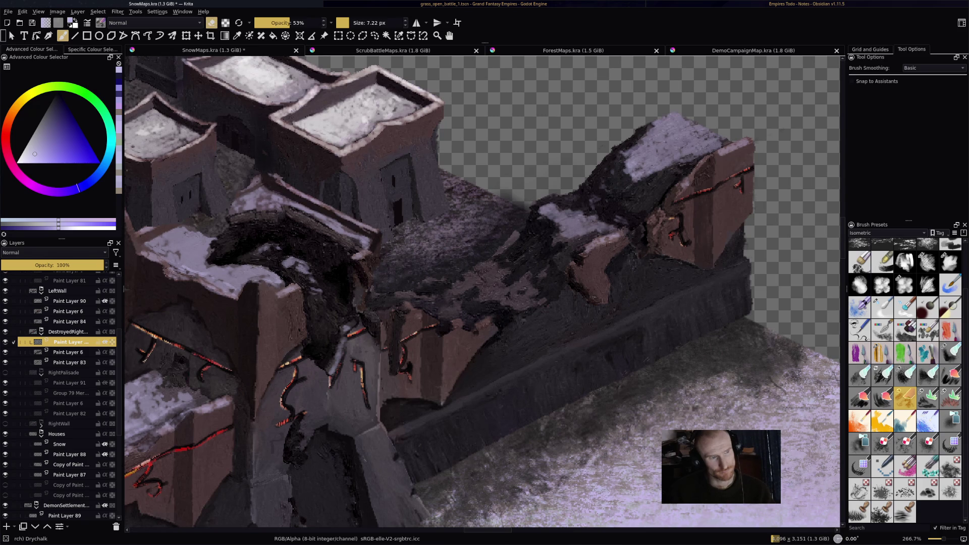
left_click_drag(626, 171, 716, 144)
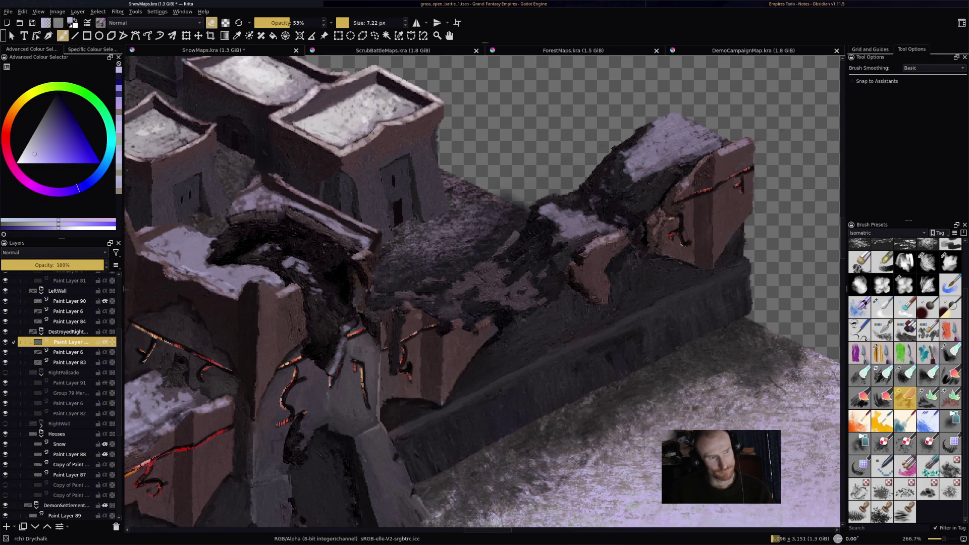
key("e")
- Paint snow across the lower dark wall top and erase a small excess patch
mouse_move(475, 278)
left_mouse_down()
mouse_move(503, 260)
mouse_move(500, 293)
mouse_move(522, 306)
mouse_move(527, 255)
mouse_move(528, 271)
left_mouse_up()
mouse_move(453, 298)
left_mouse_down()
mouse_move(439, 301)
mouse_move(462, 313)
mouse_move(399, 293)
mouse_move(395, 303)
left_mouse_up()
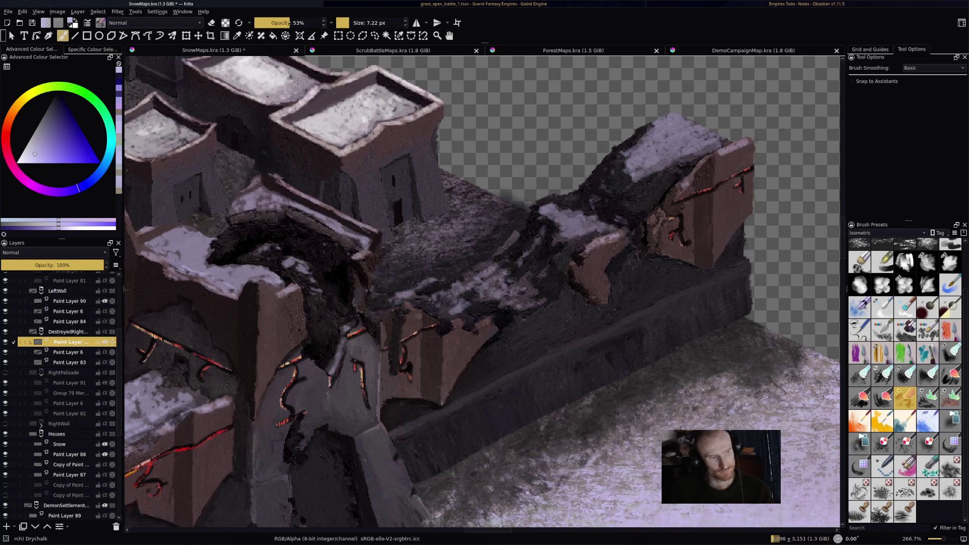
mouse_move(485, 303)
left_mouse_down()
mouse_move(505, 308)
mouse_move(477, 265)
mouse_move(507, 245)
mouse_move(471, 284)
mouse_move(514, 289)
mouse_move(475, 309)
mouse_move(456, 306)
mouse_move(470, 296)
left_mouse_up()
key("e")
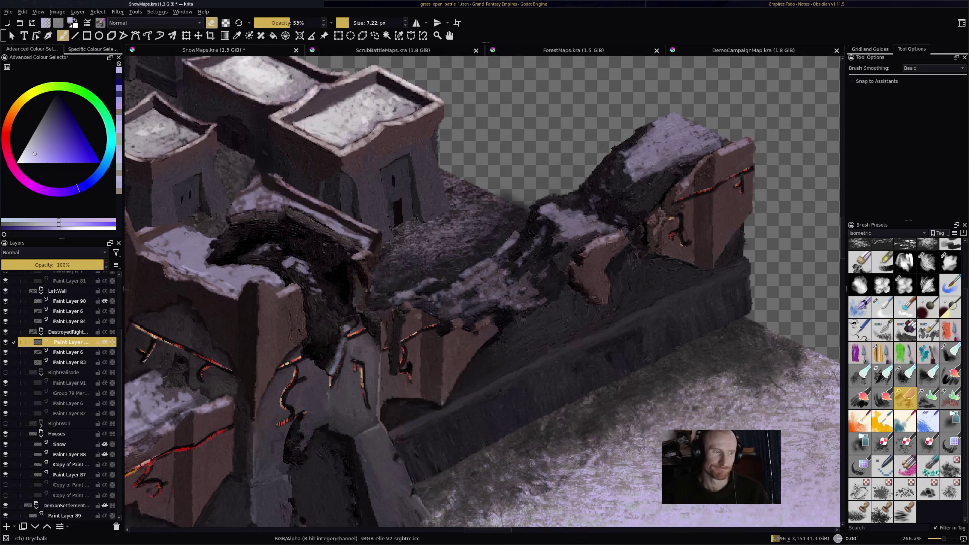
mouse_move(574, 227)
left_mouse_down()
mouse_move(563, 230)
mouse_move(573, 233)
left_mouse_up()
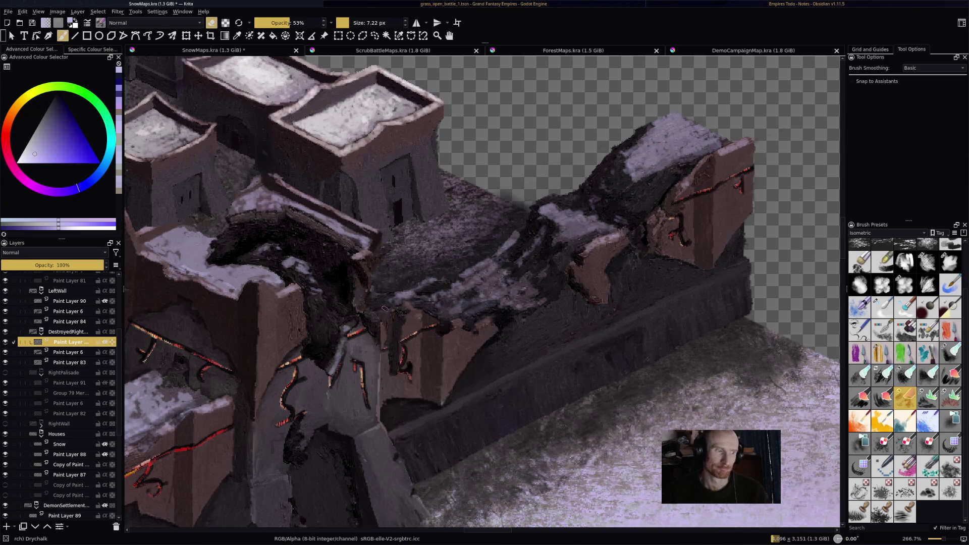
key("e")
- Hide the DestroyedRightWall layer and show RightPalisade in its place
scroll(380, 295, "down", 8)
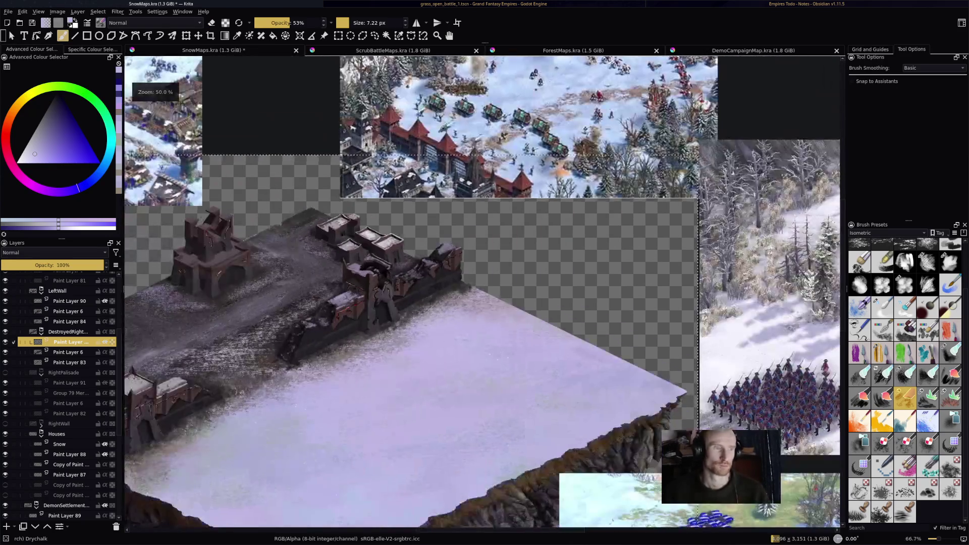
scroll(504, 240, "up", 1)
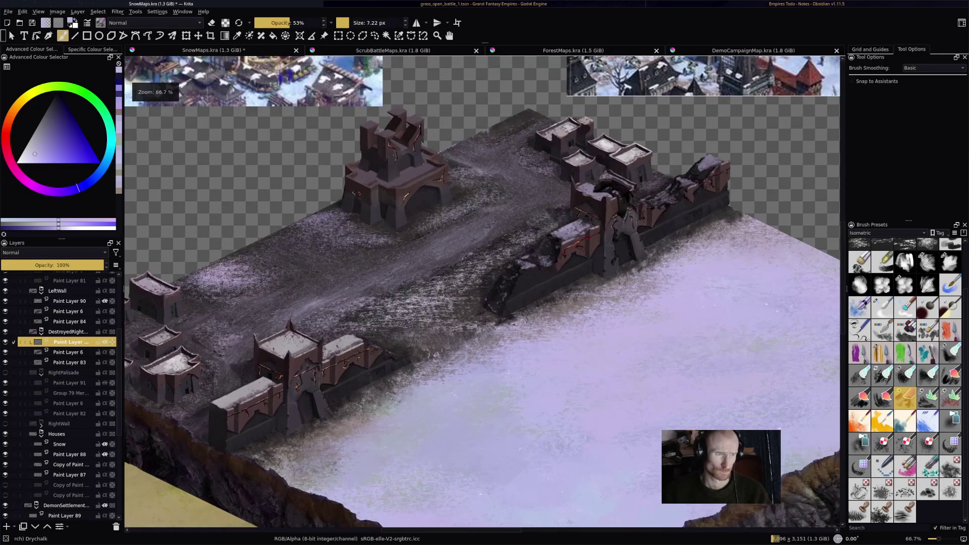
mouse_move(503, 240)
left_mouse_down()
mouse_move(602, 207)
mouse_move(589, 232)
left_mouse_up()
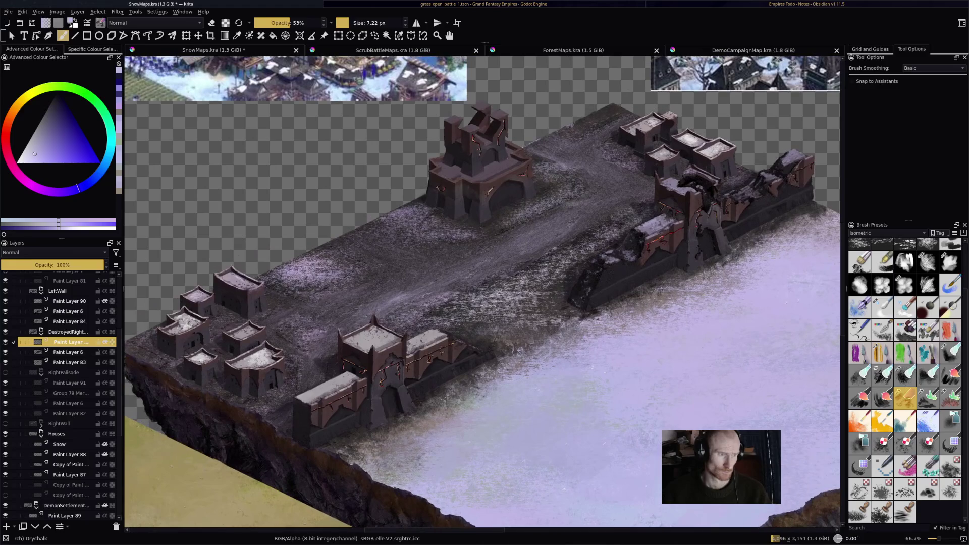
key("Page_Up")
left_click(5, 332)
left_click(5, 332)
left_click(5, 331)
left_click(5, 373)
left_click(5, 373)
left_click(5, 372)
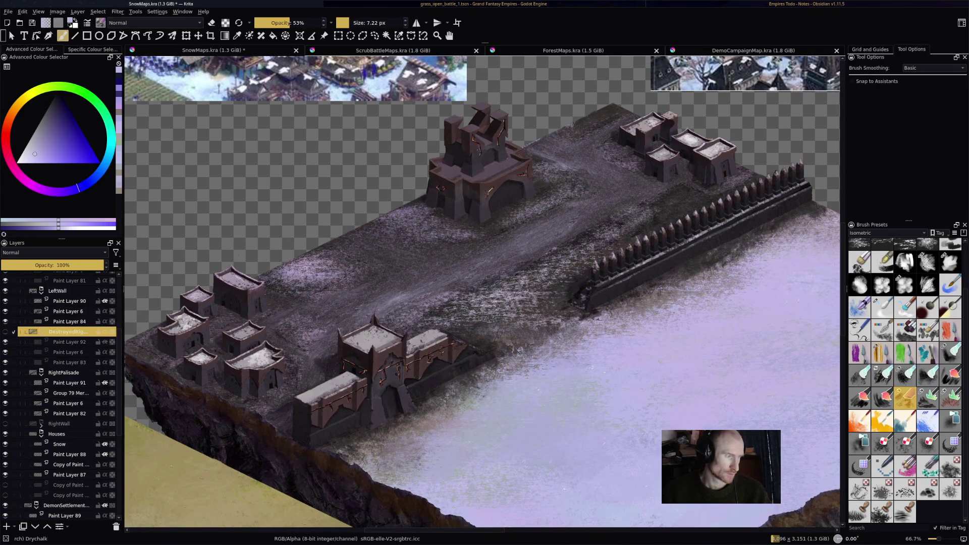
left_click(5, 372)
left_click(5, 372)
- Hide the front LeftWall and show the LeftPalisade fence
mouse_move(10, 333)
mouse_move(10, 373)
left_click(5, 291)
scroll(5, 291, "up", 2)
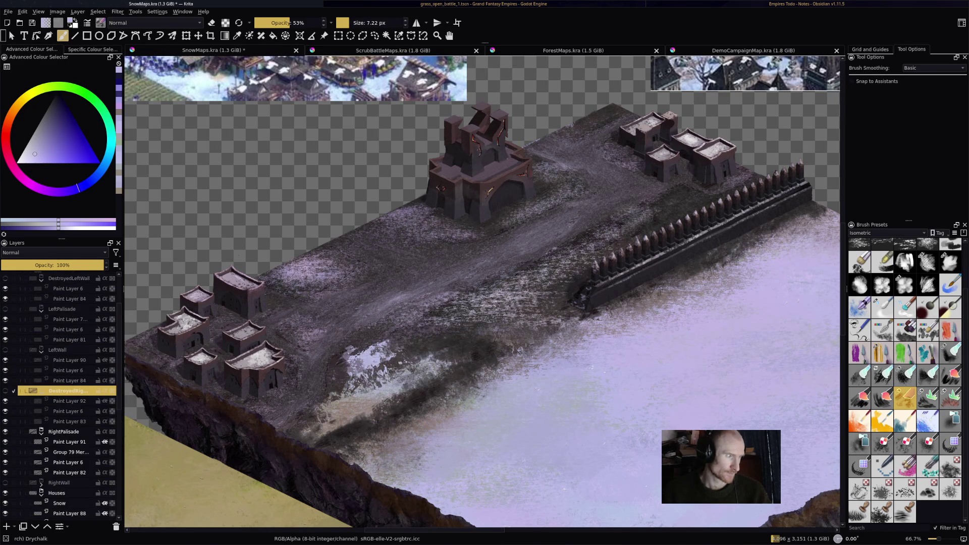
left_click(5, 309)
scroll(353, 409, "up", 2)
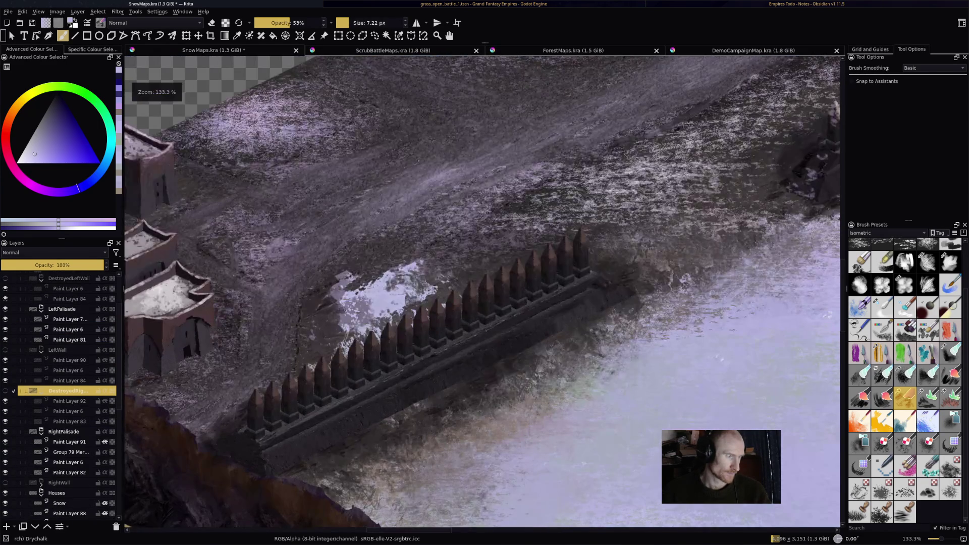
- Add a new paint layer beneath LeftPalisade with Addition blending
left_click(70, 319)
left_click(7, 526)
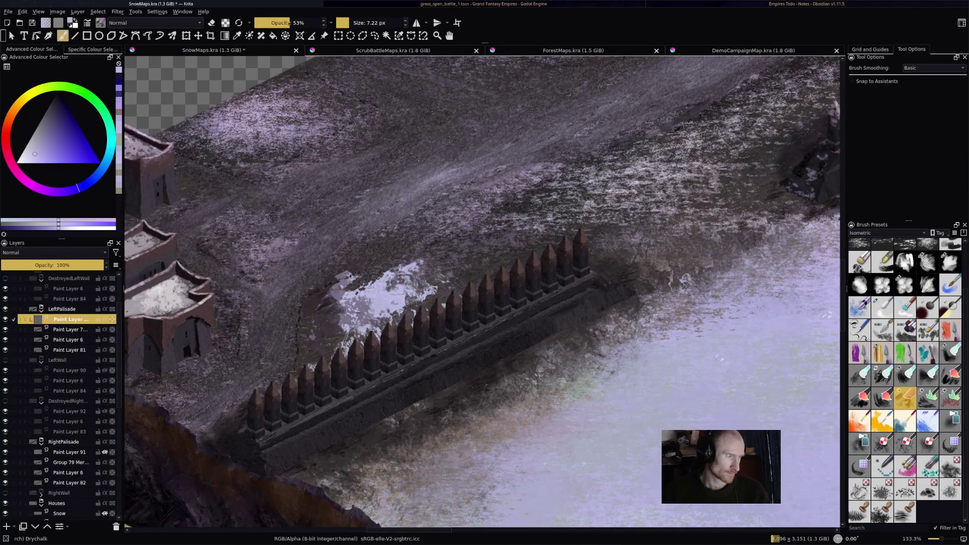
scroll(348, 525, "up", 1)
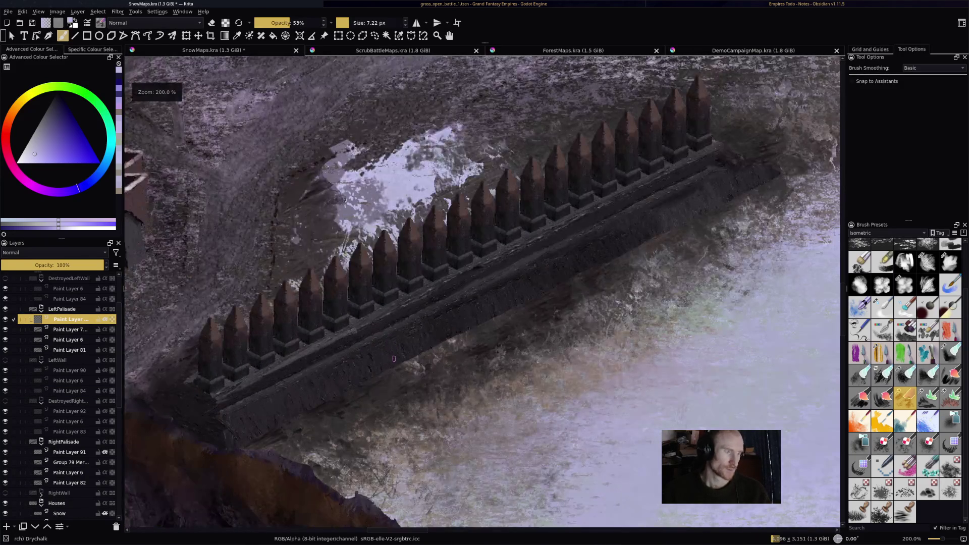
left_click(54, 253)
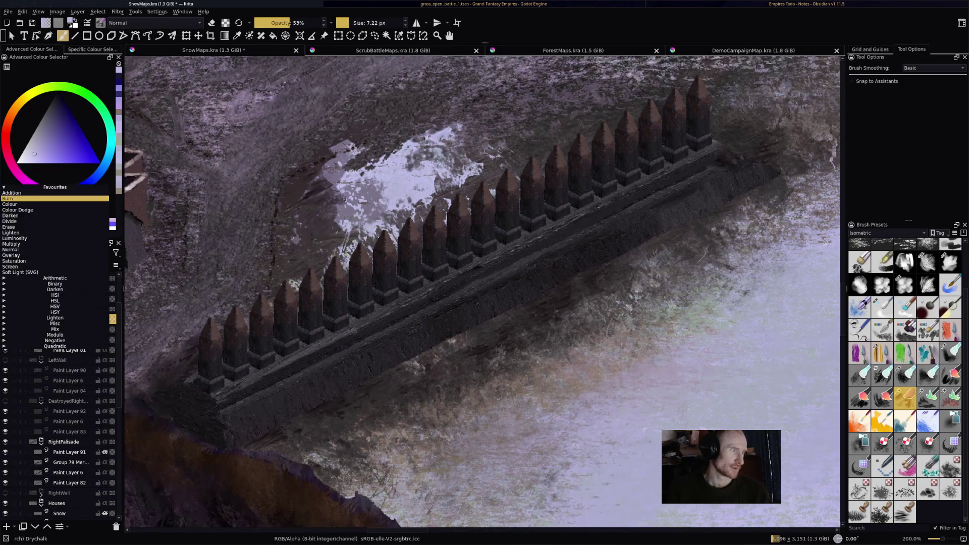
left_click(50, 198)
left_click(54, 253)
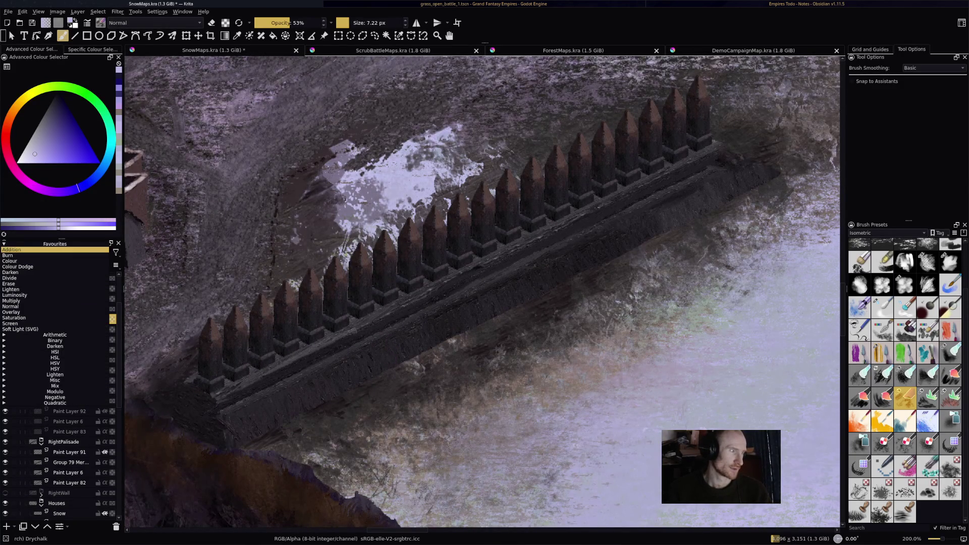
key("Escape")
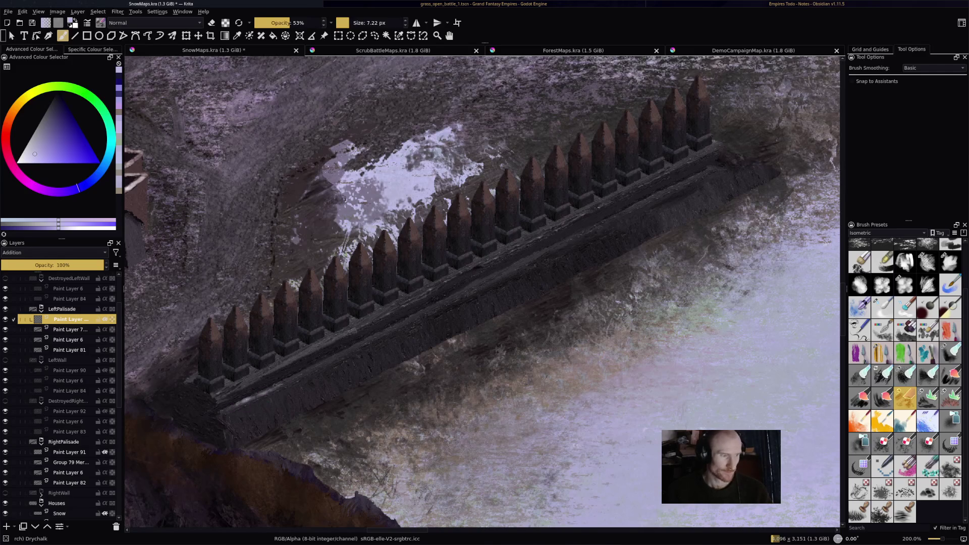
- Paint pale highlights along the palisade's top rail to the fence's end, then save
mouse_move(397, 326)
left_mouse_down()
mouse_move(692, 181)
mouse_move(678, 186)
mouse_move(713, 151)
left_mouse_up()
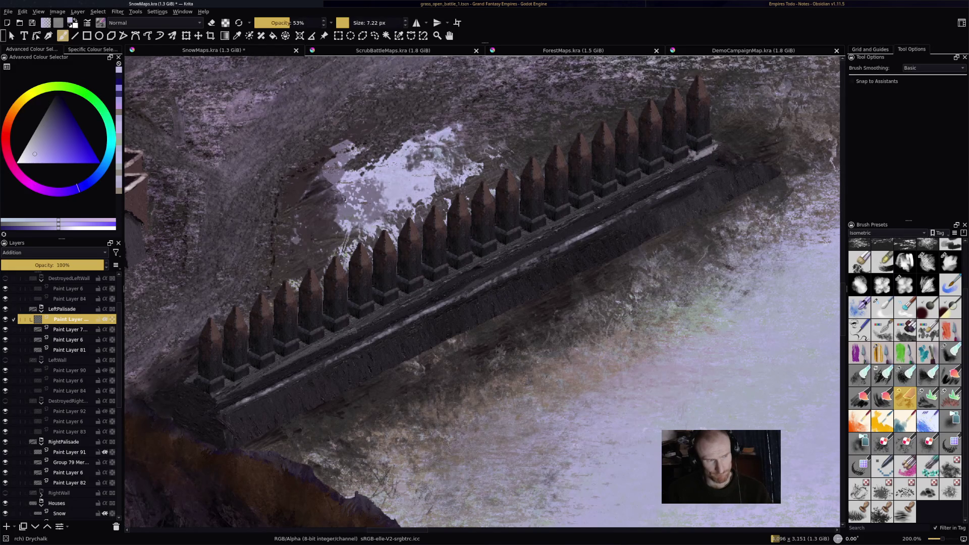
mouse_move(633, 187)
left_mouse_down()
mouse_move(660, 175)
mouse_move(563, 226)
mouse_move(723, 142)
left_mouse_up()
key("ctrl+z")
key("ctrl+z")
key("ctrl+z")
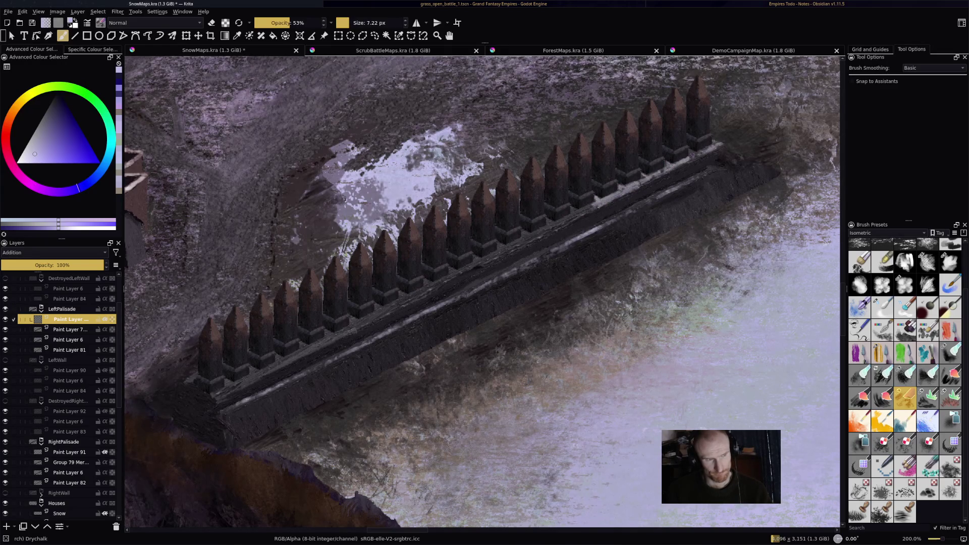
left_click_drag(606, 204, 368, 322)
left_click_drag(433, 289, 402, 305)
left_click_drag(400, 305, 369, 323)
left_click_drag(354, 327, 244, 380)
left_click_drag(315, 349, 210, 405)
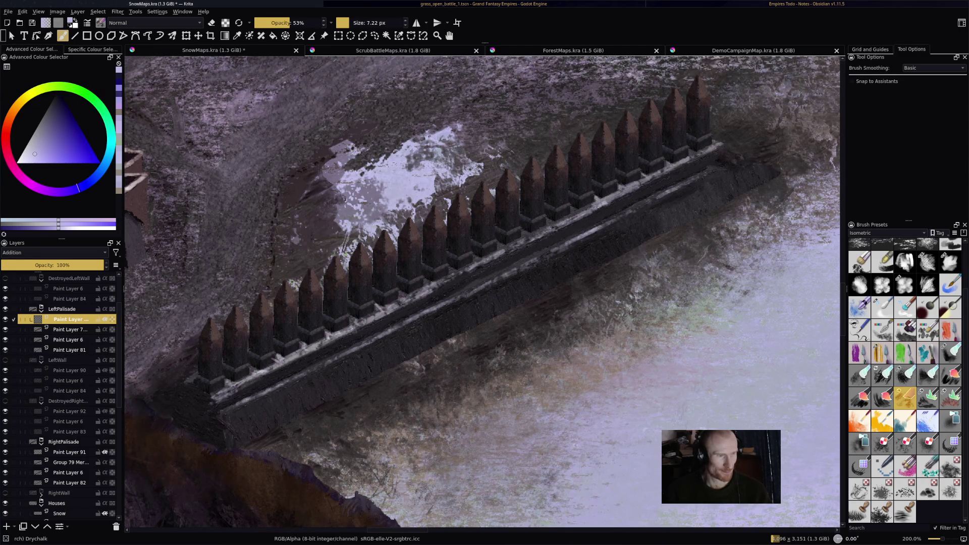
key("ctrl+s")
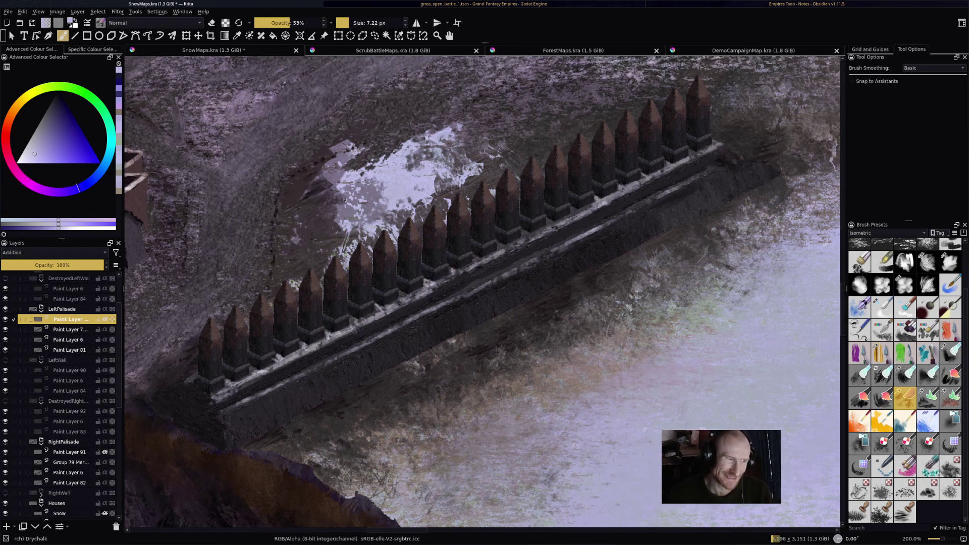
- Lighten a spot on the top rail and brighten the first post's spike tip
left_click_drag(508, 250, 591, 206)
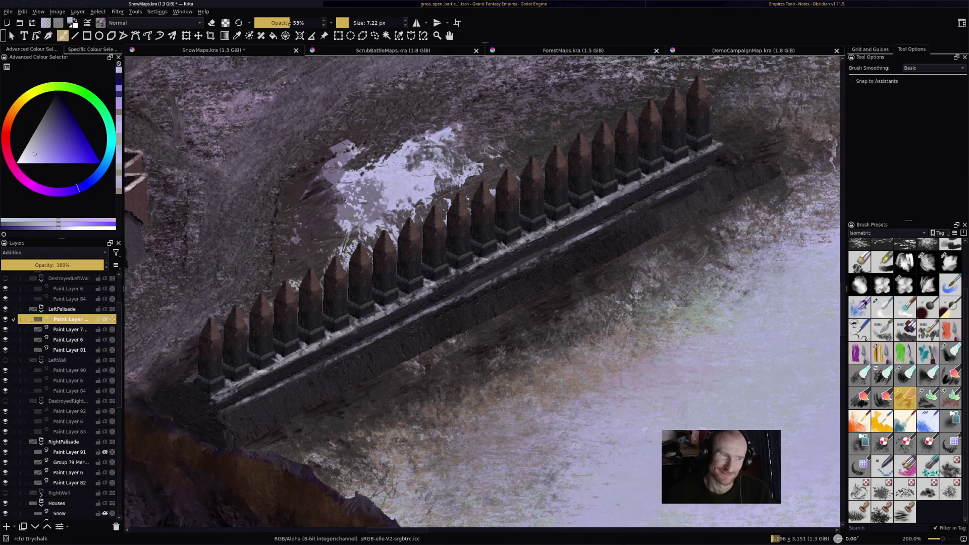
mouse_move(578, 141)
left_mouse_down()
mouse_move(580, 132)
mouse_move(599, 138)
left_mouse_up()
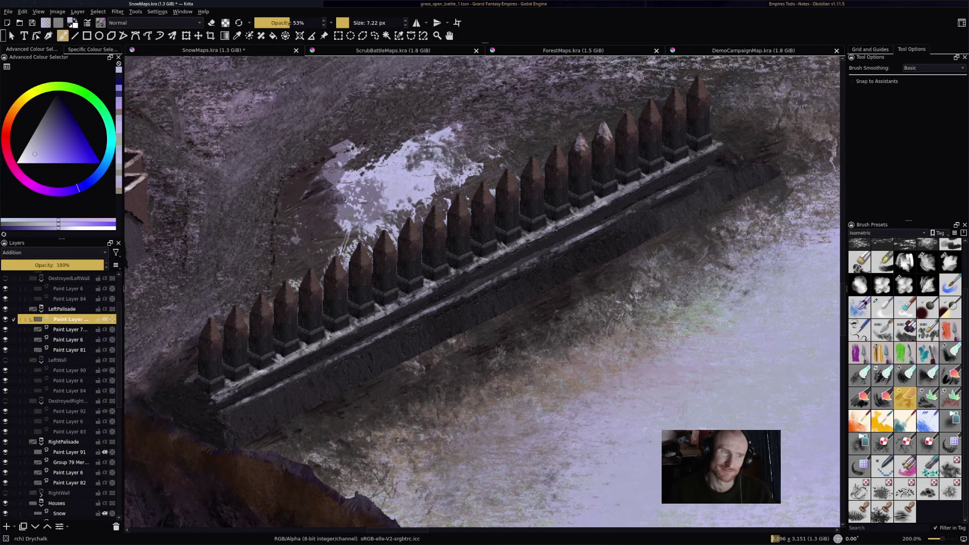
mouse_move(621, 127)
left_mouse_down()
mouse_move(675, 84)
mouse_move(701, 85)
mouse_move(696, 78)
left_mouse_up()
- With a larger brush, highlight each remaining spike tip down the fence to its end
key("bracketright")
key("bracketright")
key("bracketright")
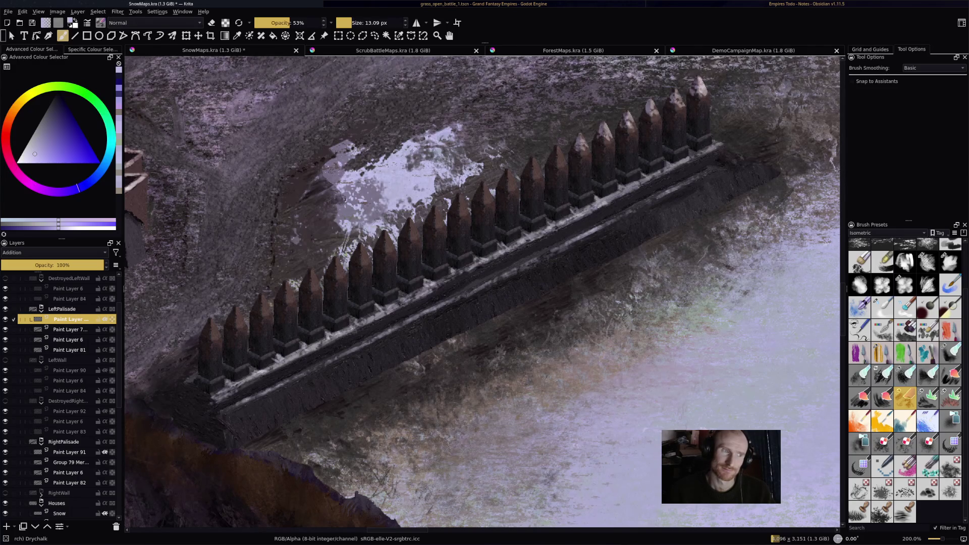
mouse_move(560, 159)
left_mouse_down()
mouse_move(557, 152)
mouse_move(529, 162)
mouse_move(539, 154)
left_mouse_up()
mouse_move(499, 186)
left_mouse_down()
mouse_move(505, 169)
mouse_move(513, 174)
mouse_move(480, 187)
mouse_move(488, 181)
left_mouse_up()
mouse_move(451, 213)
left_mouse_down()
mouse_move(464, 195)
mouse_move(467, 203)
mouse_move(439, 209)
left_mouse_up()
mouse_move(404, 237)
left_mouse_down()
mouse_move(410, 218)
mouse_move(416, 224)
left_mouse_up()
left_click_drag(378, 252, 394, 233)
left_click_drag(353, 263, 364, 245)
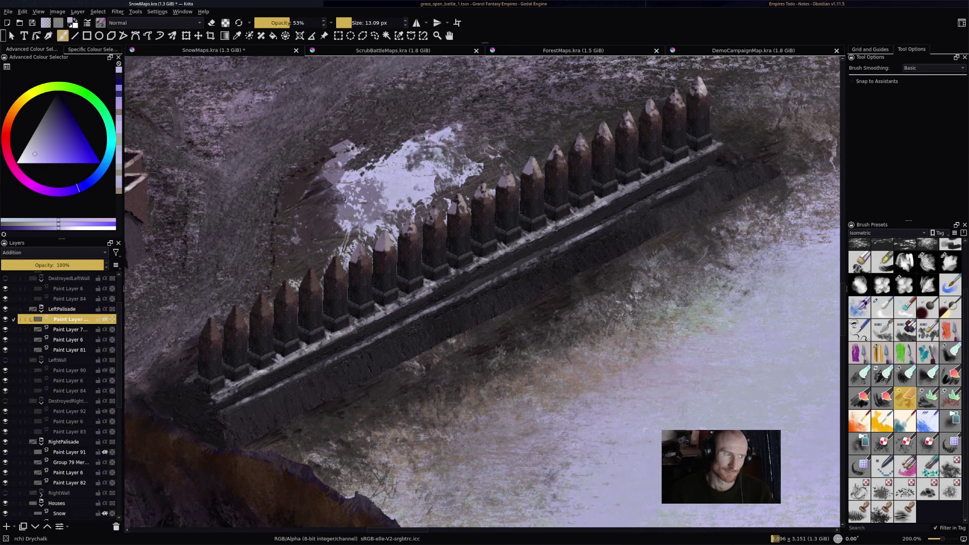
mouse_move(330, 273)
left_mouse_down()
mouse_move(338, 257)
mouse_move(343, 264)
mouse_move(316, 271)
left_mouse_up()
mouse_move(280, 299)
left_mouse_down()
mouse_move(290, 280)
mouse_move(285, 297)
mouse_move(256, 312)
mouse_move(261, 298)
mouse_move(209, 320)
left_mouse_up()
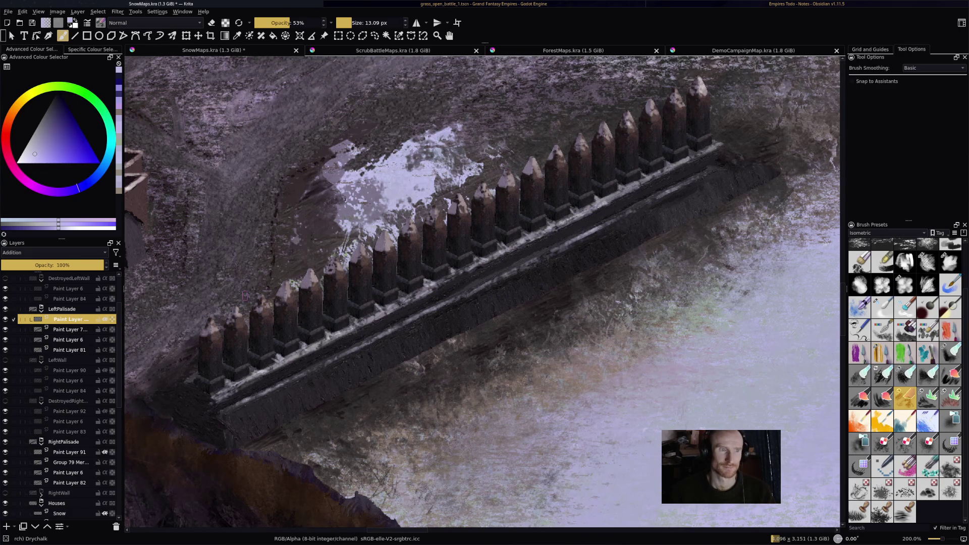
- Hide LeftPalisade, show DestroyedLeftWall, and add a paint layer above its Paint Layer 6
scroll(570, 177, "down", 4)
left_click_drag(384, 252, 488, 260)
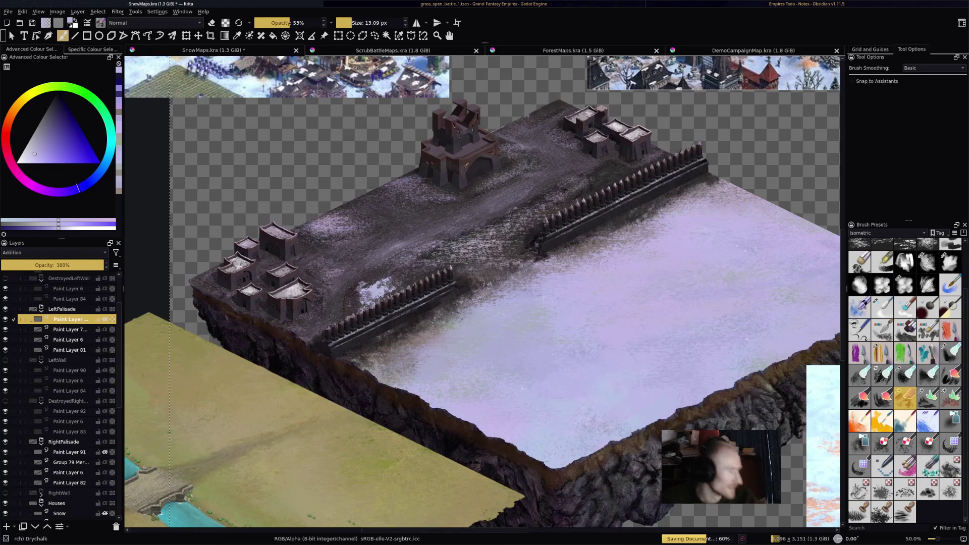
left_click(65, 309)
left_click(5, 309)
left_click(5, 278)
scroll(446, 341, "up", 3)
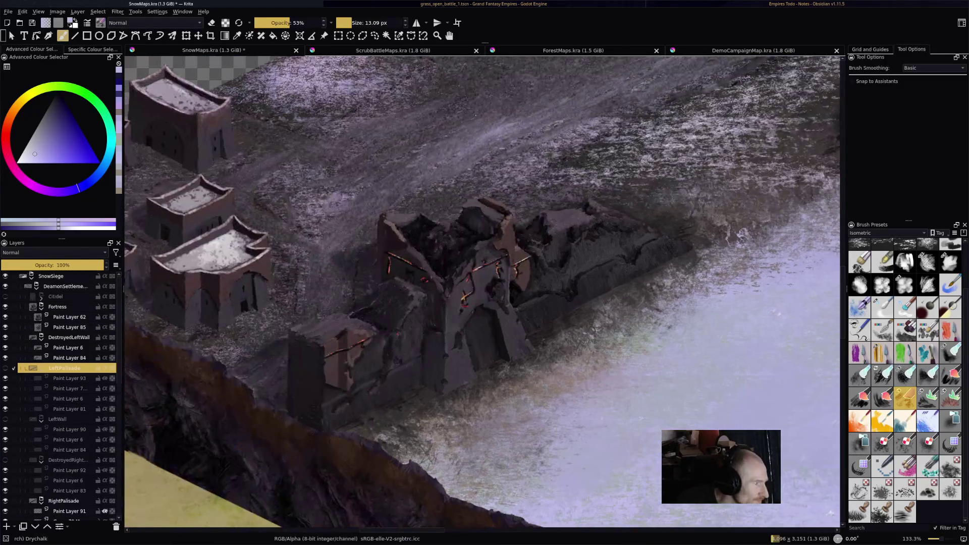
left_click(69, 348)
left_click(7, 526)
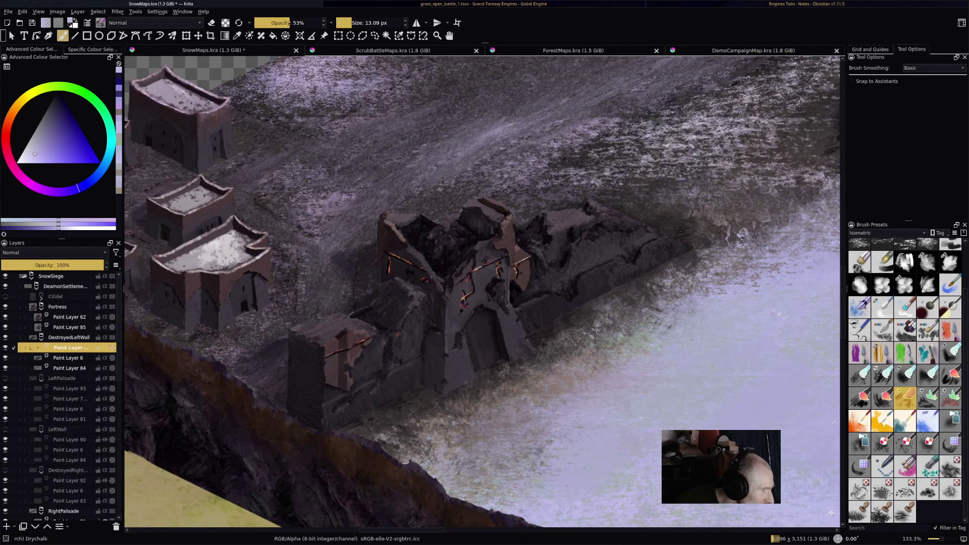
- With a smaller brush, dust snow on the ruined left wall's blocks and rock tops, then save
key("minus")
key("minus")
key("minus")
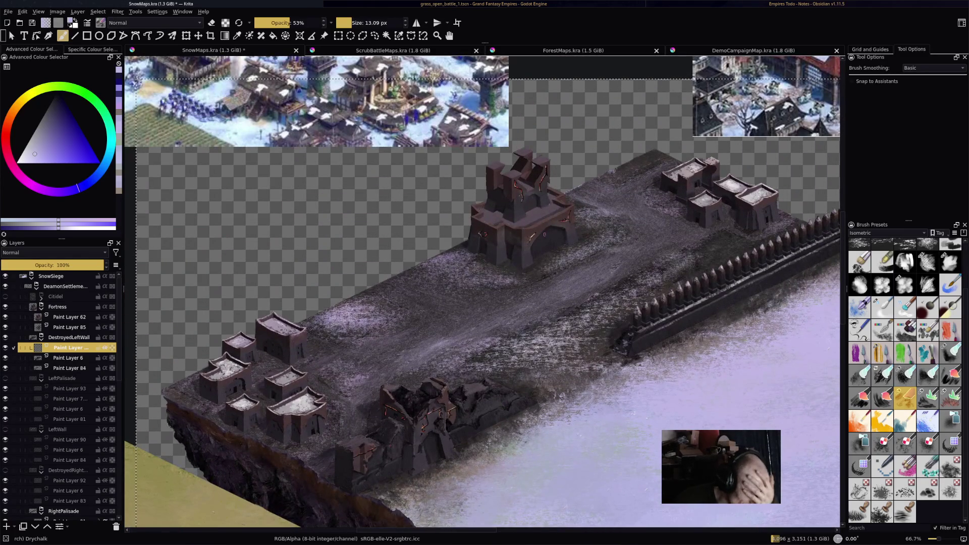
key("plus")
key("plus")
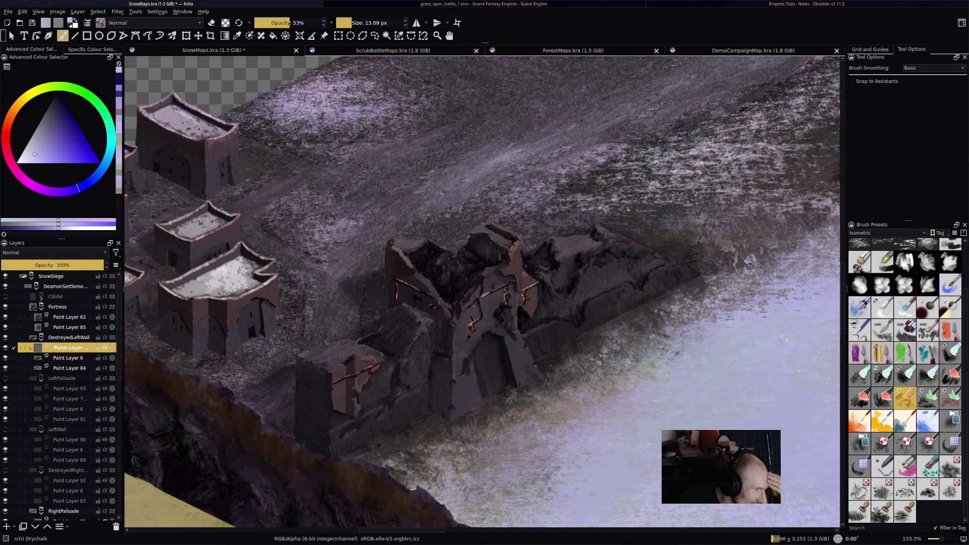
key("bracketleft")
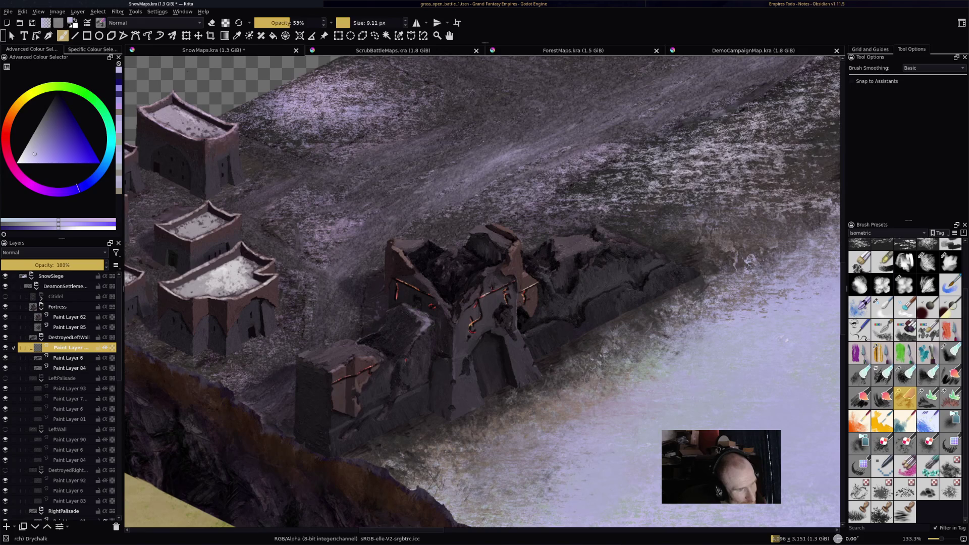
mouse_move(304, 355)
left_mouse_down()
mouse_move(348, 348)
mouse_move(331, 364)
mouse_move(363, 351)
mouse_move(334, 358)
mouse_move(311, 351)
mouse_move(342, 349)
left_mouse_up()
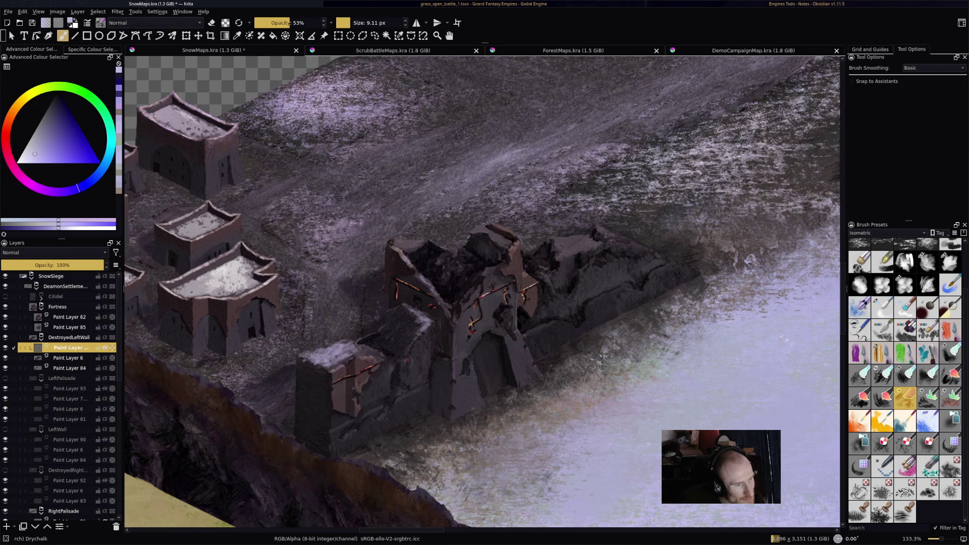
left_click_drag(483, 271, 492, 269)
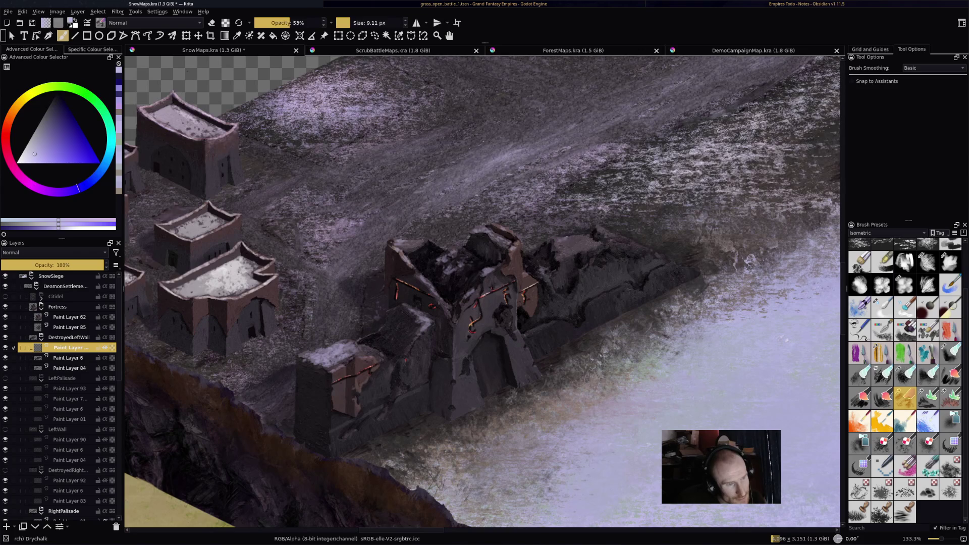
mouse_move(576, 241)
left_mouse_down()
mouse_move(568, 257)
mouse_move(584, 241)
mouse_move(563, 240)
mouse_move(571, 252)
mouse_move(548, 240)
mouse_move(567, 248)
left_mouse_up()
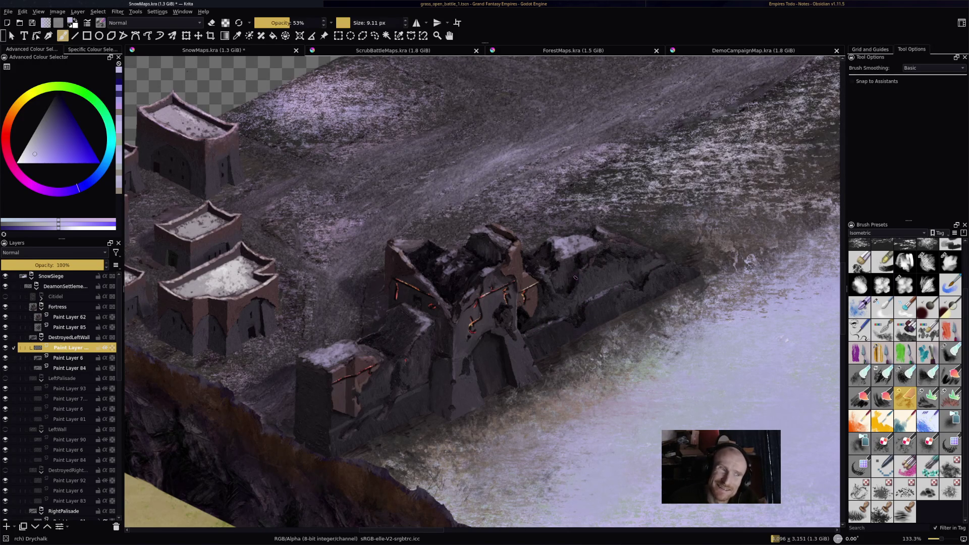
left_click_drag(568, 295, 579, 288)
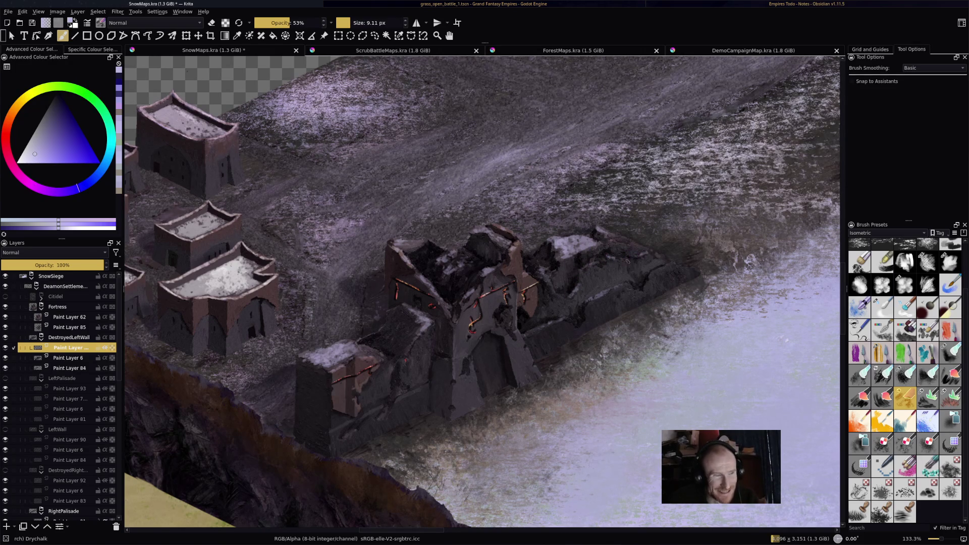
key("ctrl+s")
- Collapse the DestroyedLeftWall group and hide it
scroll(285, 313, "down", 2)
mouse_move(285, 313)
left_mouse_down()
mouse_move(252, 333)
mouse_move(336, 348)
left_mouse_up()
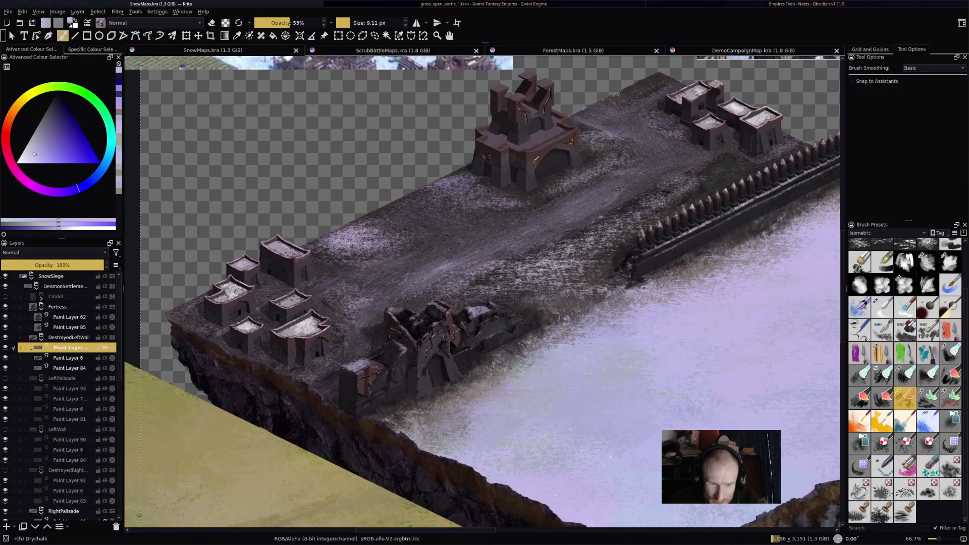
left_click_drag(335, 348, 353, 309)
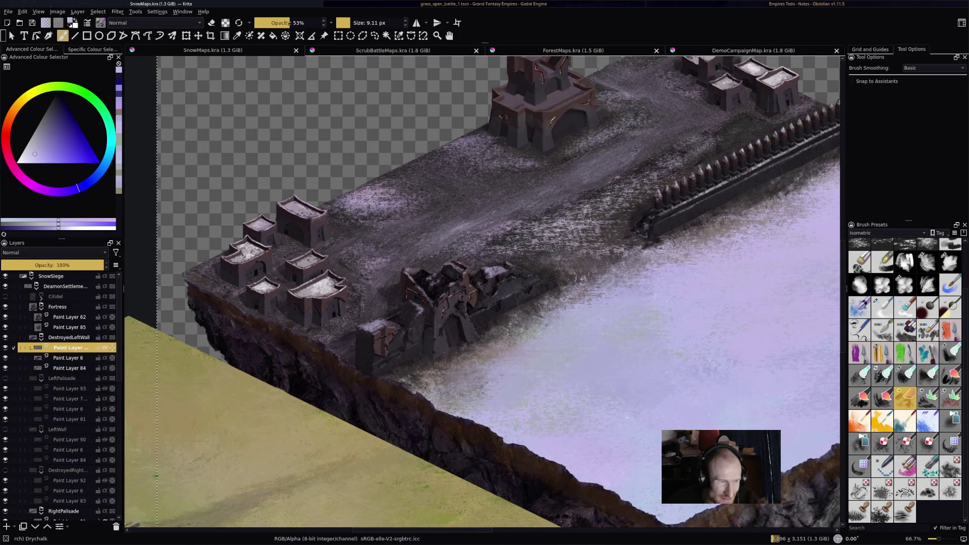
left_click(68, 337)
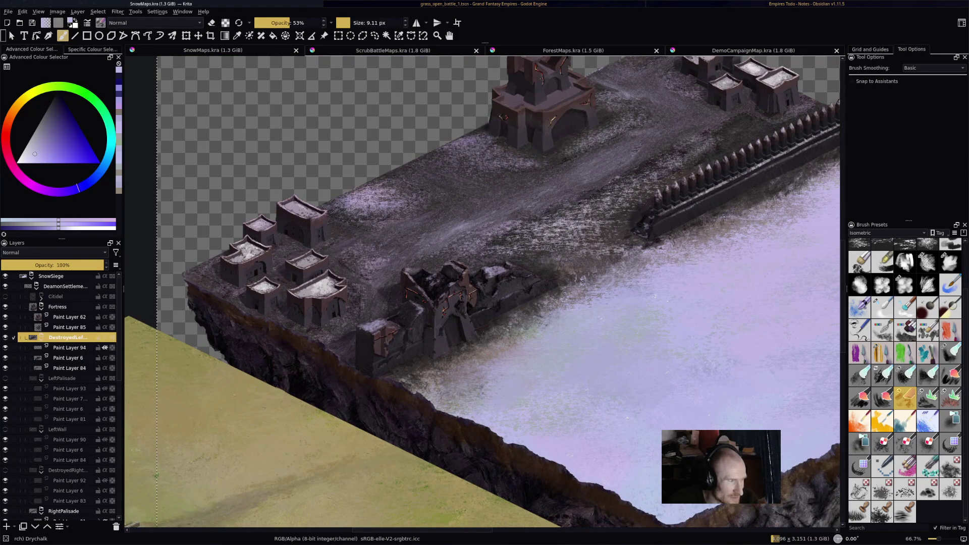
key("Left")
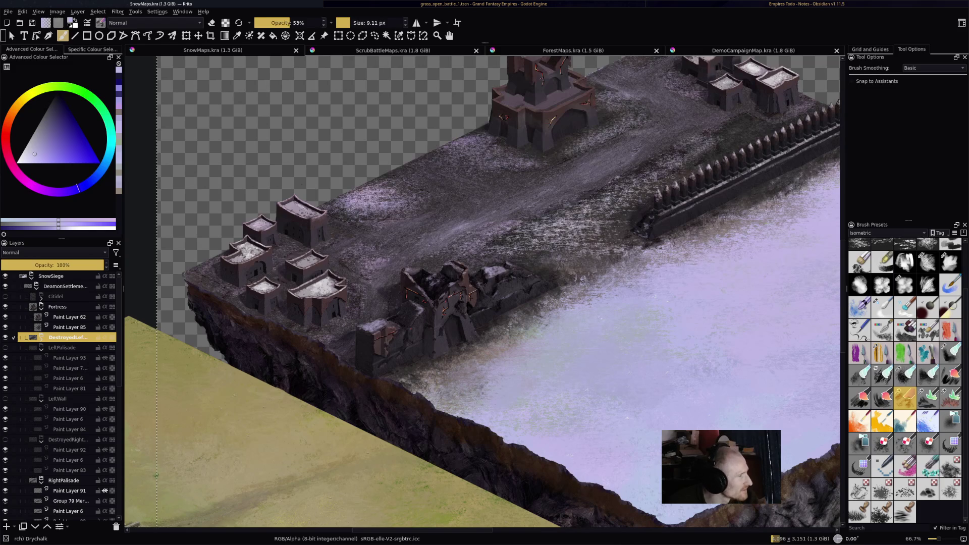
left_click(5, 337)
left_click(5, 347)
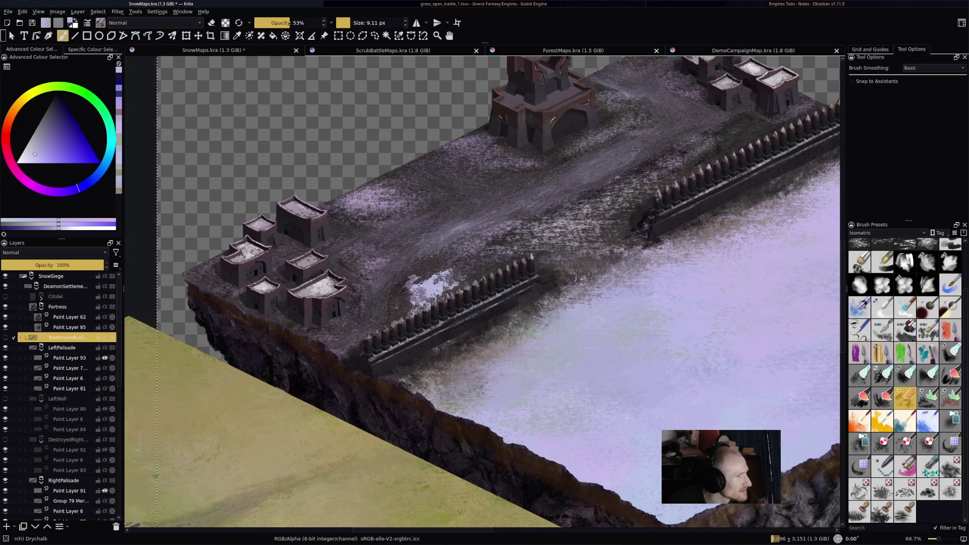
key("ctrl+z")
key("ctrl+z")
key("ctrl+shift+z")
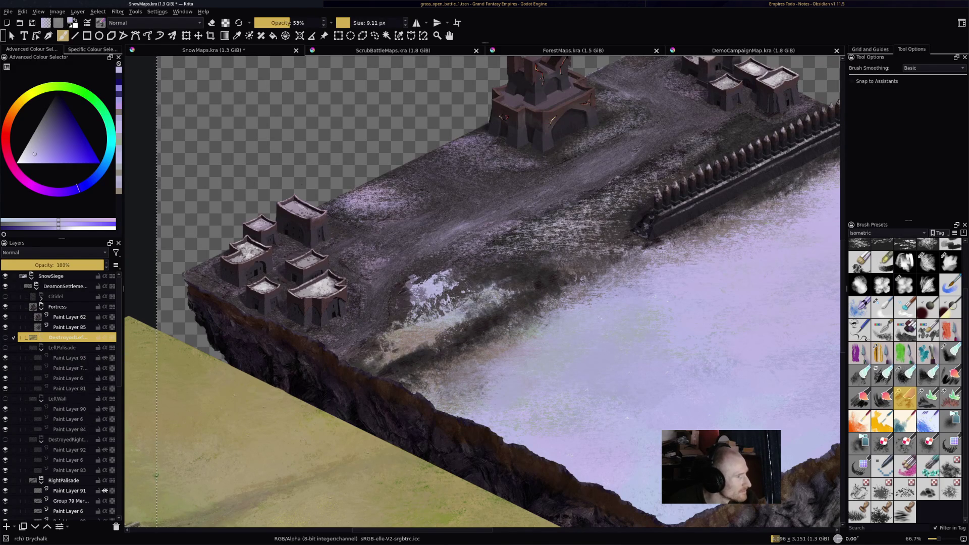
- Add a new paint layer above Paint Layer 62 in the Fortress group
left_click(69, 317)
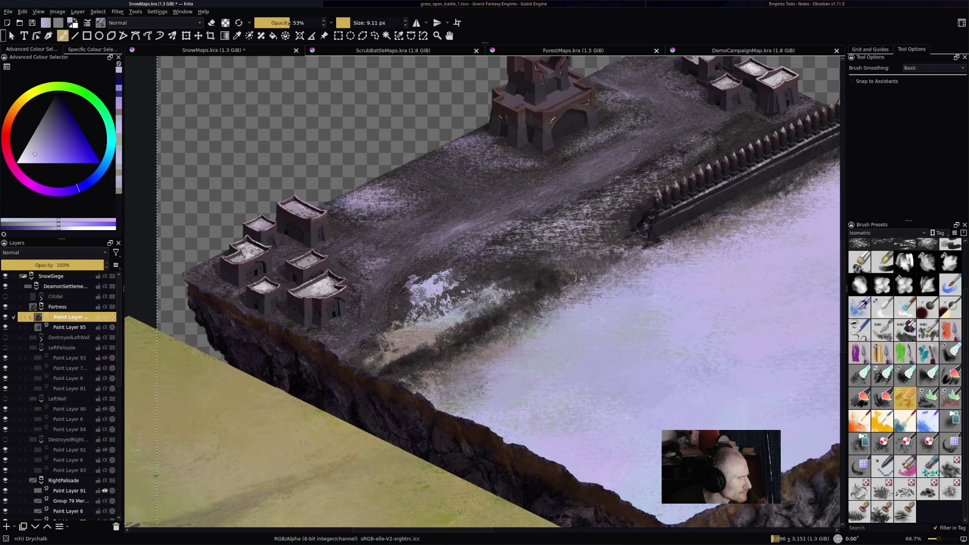
left_click(7, 527)
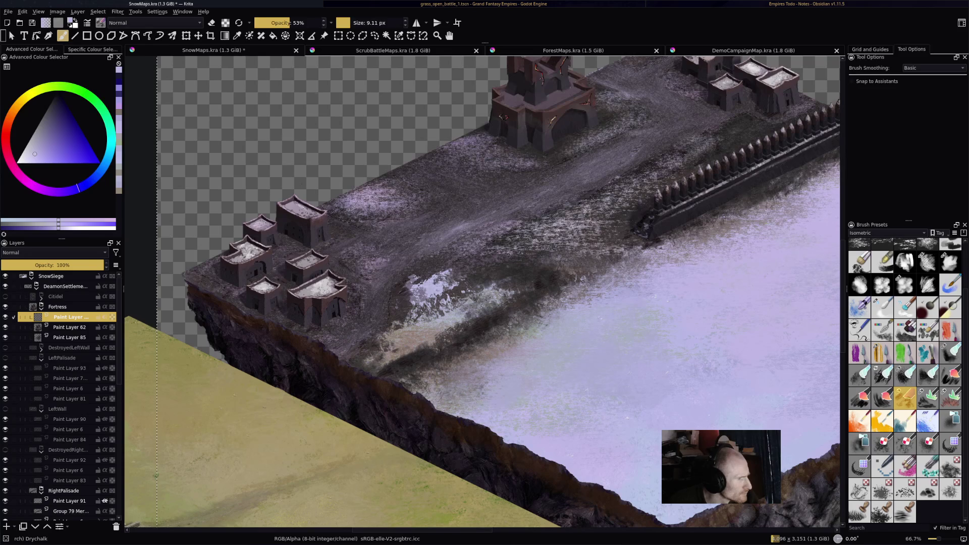
scroll(492, 349, "down", 2)
scroll(493, 348, "up", 6)
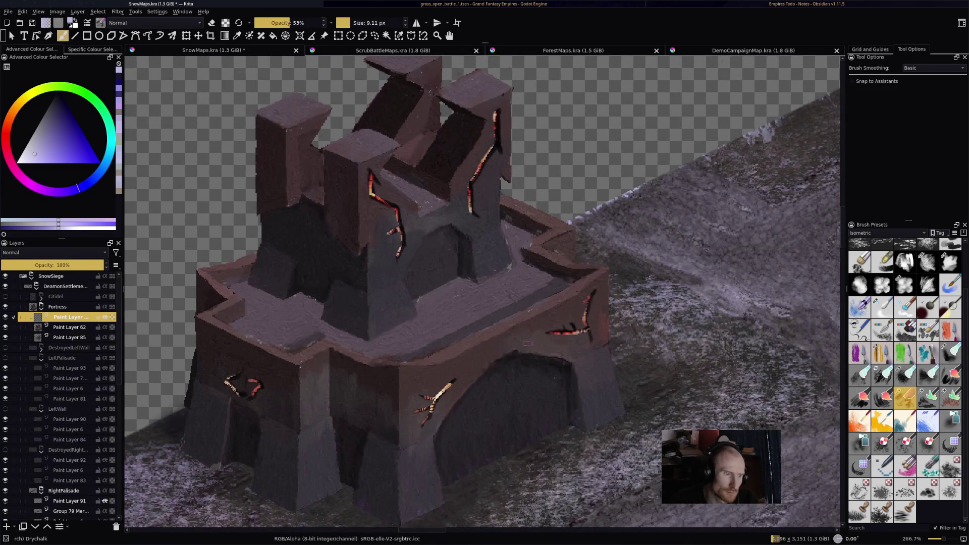
- Paint snow along the citadel's lower, right, inner and back wall-top edges
left_click_drag(451, 351, 599, 272)
mouse_move(414, 370)
left_mouse_down()
mouse_move(456, 349)
mouse_move(396, 367)
left_mouse_up()
key("e")
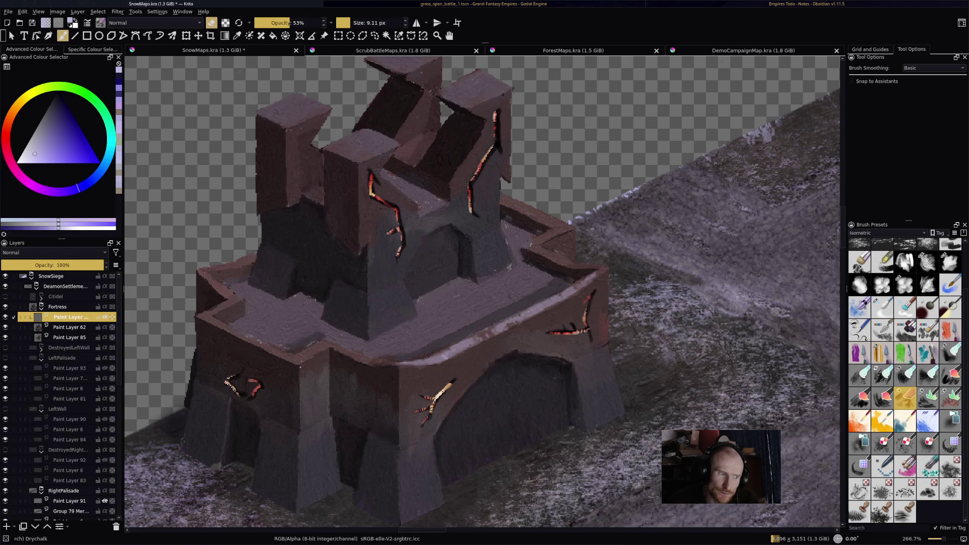
key("e")
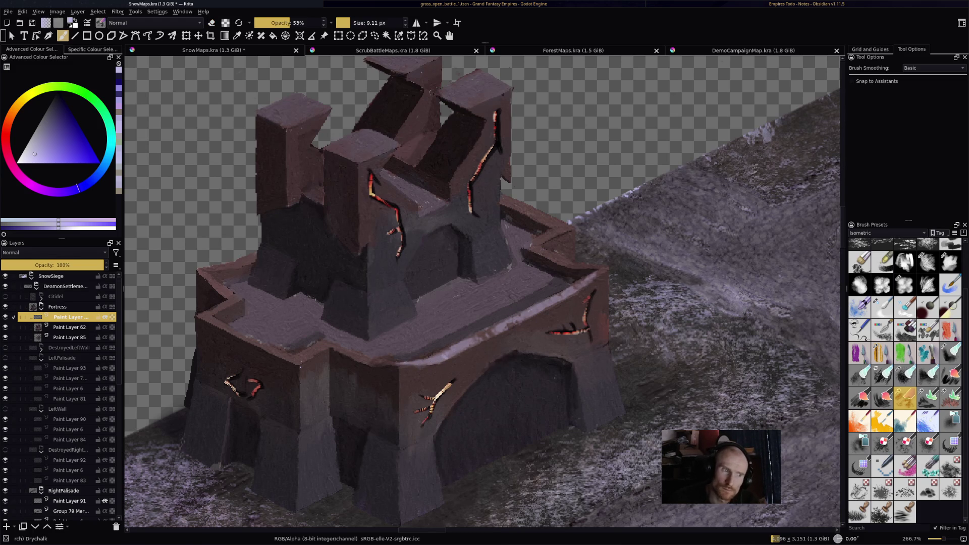
mouse_move(560, 260)
left_mouse_down()
mouse_move(536, 249)
mouse_move(613, 271)
left_mouse_up()
mouse_move(550, 235)
left_mouse_down()
mouse_move(542, 240)
mouse_move(570, 228)
left_mouse_up()
mouse_move(504, 198)
left_mouse_down()
mouse_move(565, 227)
mouse_move(518, 203)
mouse_move(548, 222)
mouse_move(530, 249)
mouse_move(580, 271)
mouse_move(611, 269)
mouse_move(556, 297)
left_mouse_up()
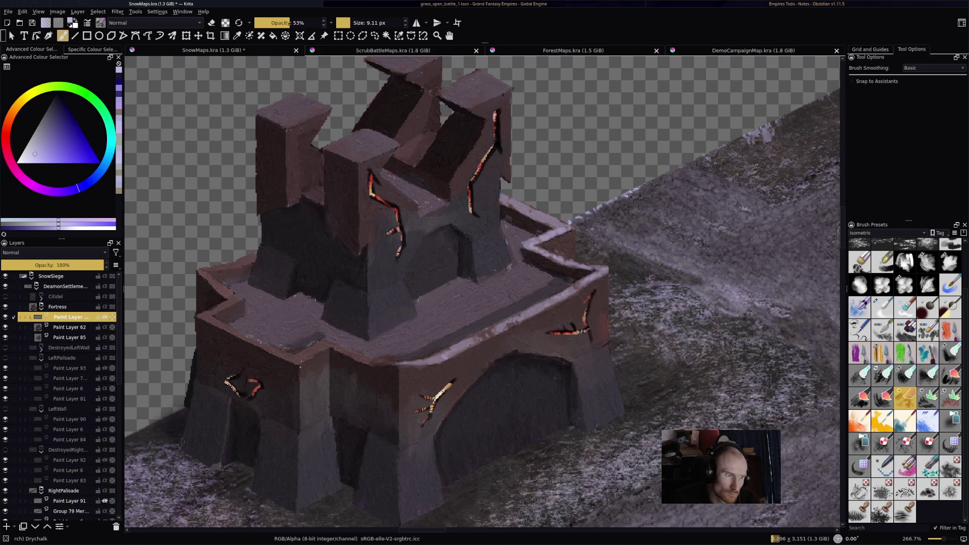
- Add snow along the front and left wall tops and their corners
left_click_drag(339, 350, 403, 366)
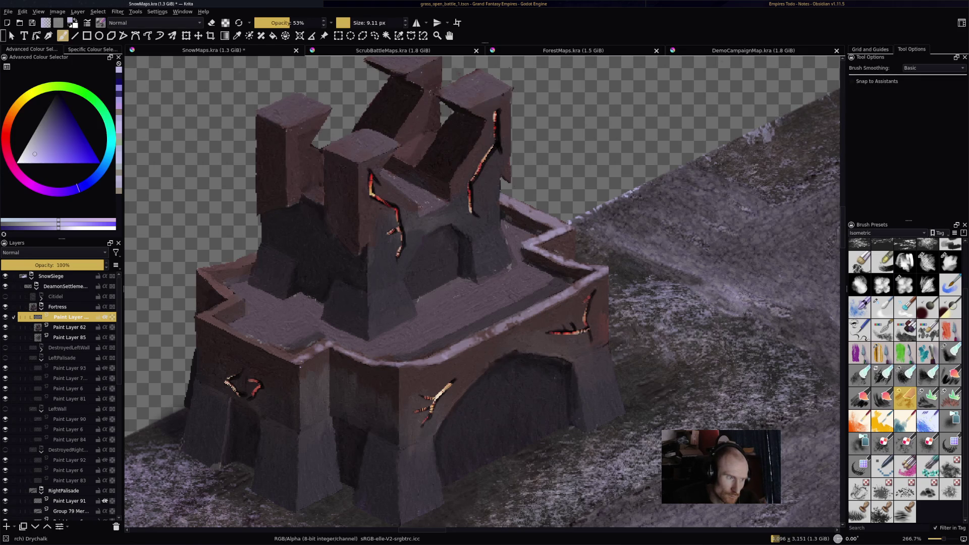
left_click_drag(308, 350, 295, 357)
left_click_drag(202, 317, 299, 360)
mouse_move(205, 314)
left_mouse_down()
mouse_move(238, 299)
mouse_move(227, 301)
mouse_move(197, 272)
mouse_move(233, 296)
mouse_move(207, 270)
left_mouse_up()
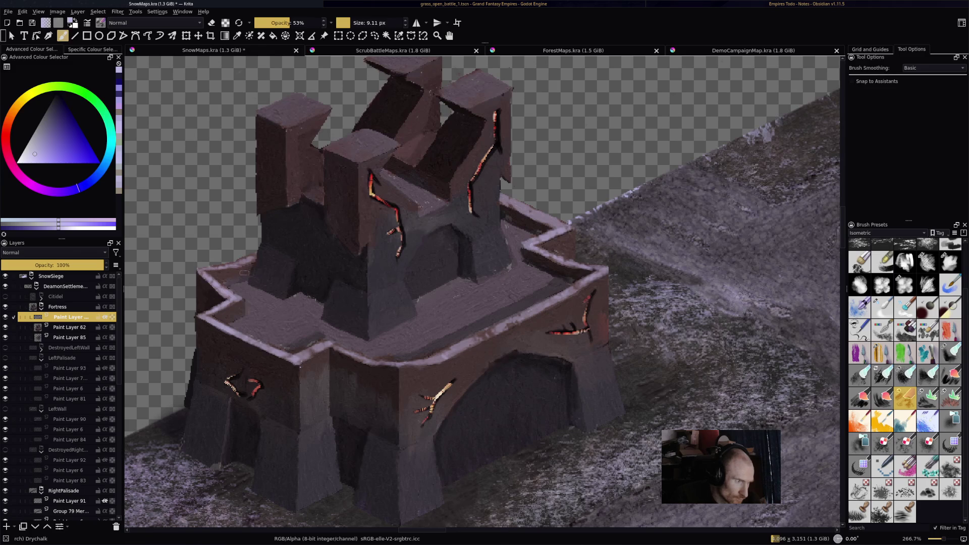
- Cover the rampart floor with snow, erasing a bit and extending along the patch edge
mouse_move(253, 287)
left_mouse_down()
mouse_move(235, 295)
mouse_move(277, 302)
mouse_move(250, 310)
mouse_move(248, 334)
mouse_move(296, 348)
mouse_move(260, 326)
mouse_move(305, 349)
mouse_move(326, 334)
mouse_move(272, 310)
left_mouse_up()
mouse_move(305, 341)
left_mouse_down()
mouse_move(260, 313)
mouse_move(297, 341)
left_mouse_up()
mouse_move(265, 308)
left_mouse_down()
mouse_move(310, 330)
mouse_move(278, 300)
mouse_move(318, 309)
mouse_move(303, 315)
mouse_move(325, 332)
mouse_move(308, 322)
left_mouse_up()
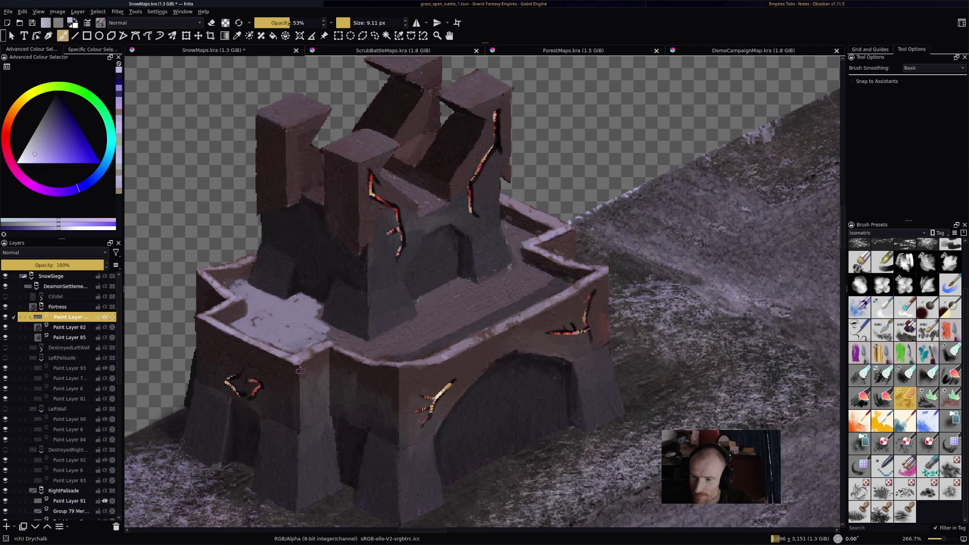
key("e")
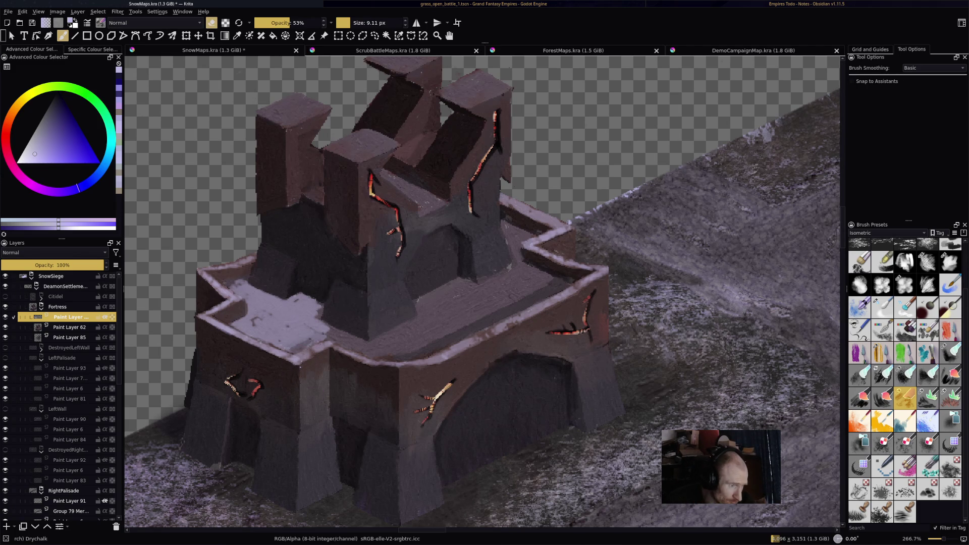
left_click_drag(286, 350, 309, 338)
key("e")
mouse_move(317, 305)
left_mouse_down()
mouse_move(348, 333)
mouse_move(328, 343)
mouse_move(361, 340)
mouse_move(382, 359)
mouse_move(400, 358)
mouse_move(434, 353)
mouse_move(379, 348)
mouse_move(416, 324)
mouse_move(482, 323)
mouse_move(472, 331)
mouse_move(505, 305)
mouse_move(536, 308)
mouse_move(560, 290)
left_mouse_up()
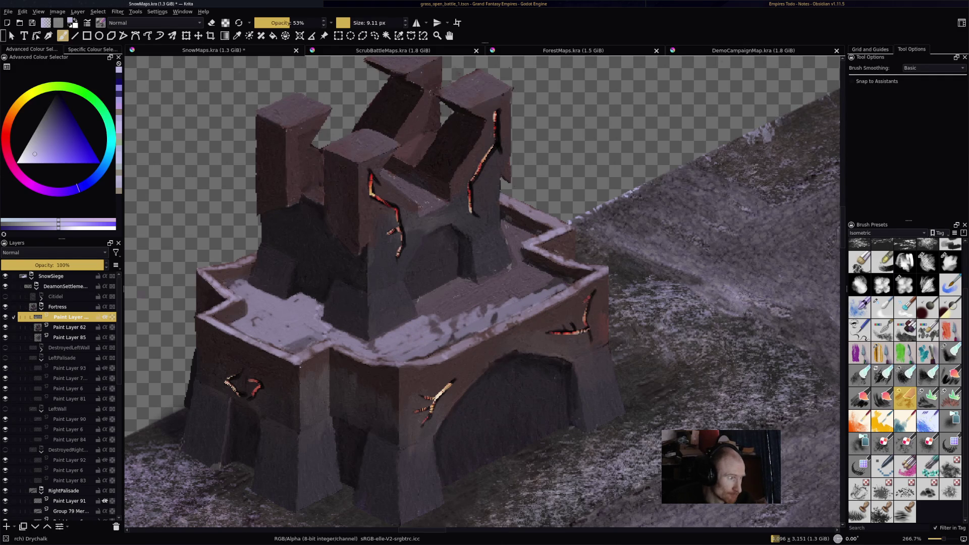
left_click(55, 253)
- Set the snow layer to Addition and brush snow along the ledge and tower's right edges
left_click(30, 193)
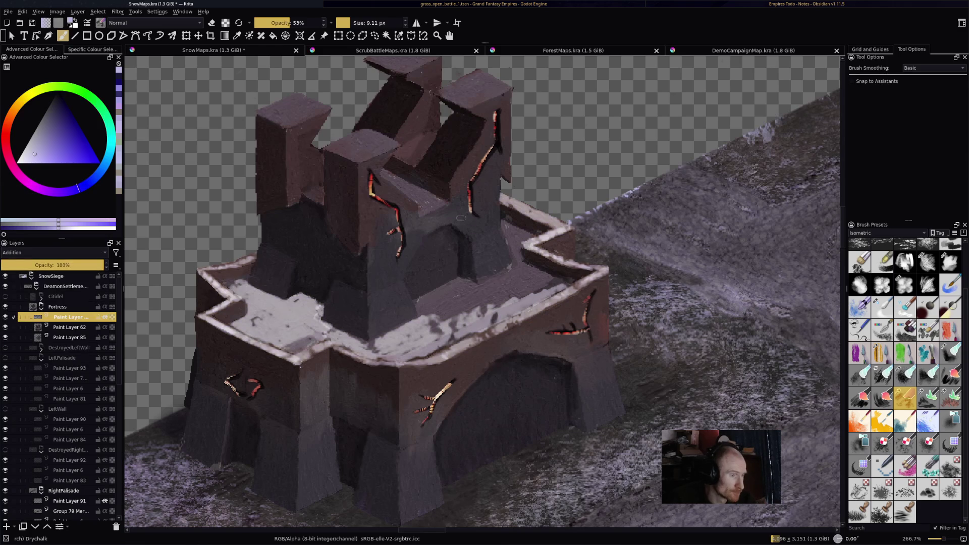
mouse_move(421, 306)
left_mouse_down()
mouse_move(445, 295)
mouse_move(493, 305)
mouse_move(525, 288)
mouse_move(474, 285)
mouse_move(520, 268)
mouse_move(558, 277)
mouse_move(439, 344)
mouse_move(505, 314)
left_mouse_up()
key("e")
mouse_move(429, 348)
left_mouse_down()
mouse_move(545, 293)
mouse_move(411, 367)
left_mouse_up()
key("e")
key("e")
key("e")
mouse_move(519, 231)
left_mouse_down()
mouse_move(507, 258)
mouse_move(522, 270)
mouse_move(517, 236)
mouse_move(534, 240)
mouse_move(515, 248)
mouse_move(517, 261)
mouse_move(513, 240)
mouse_move(539, 224)
left_mouse_up()
left_click_drag(505, 196, 554, 218)
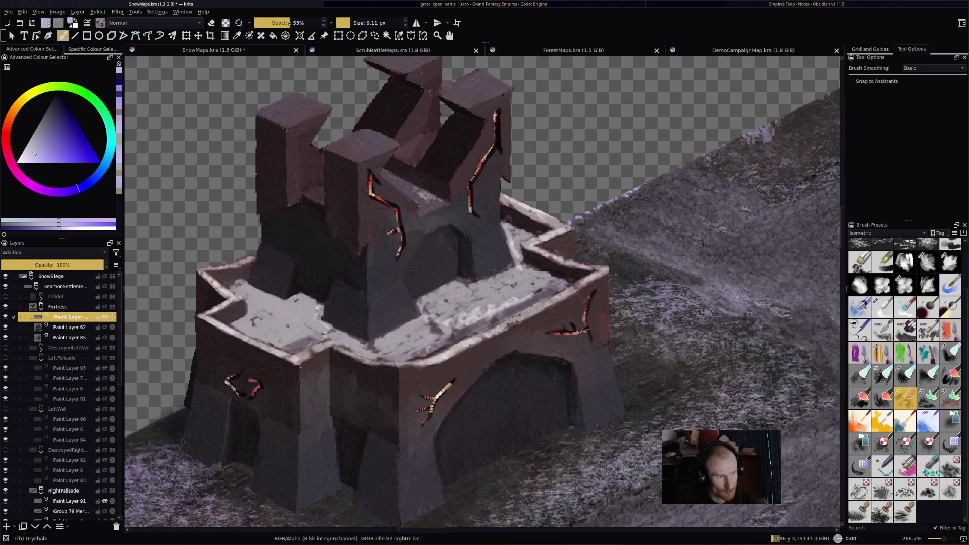
mouse_move(400, 191)
left_mouse_down()
mouse_move(419, 202)
mouse_move(439, 196)
mouse_move(442, 211)
left_mouse_up()
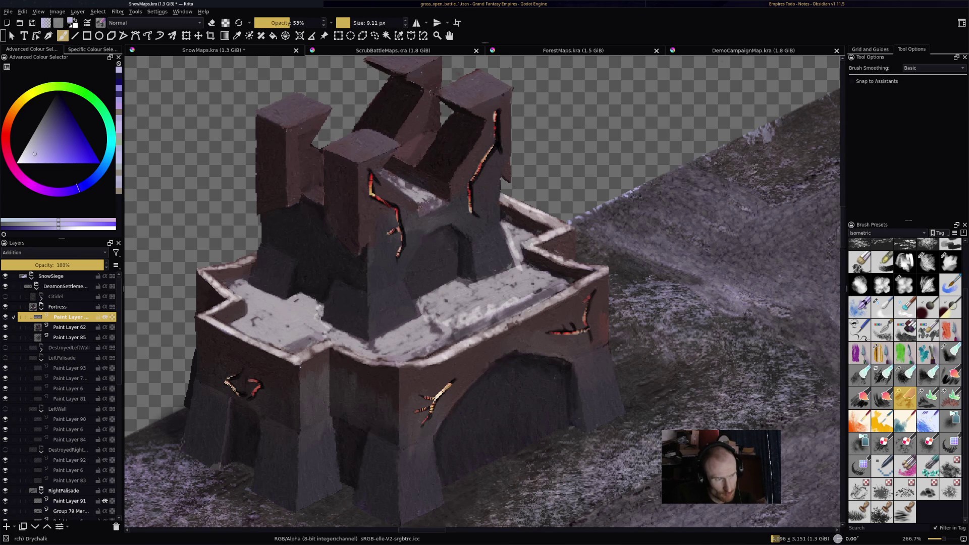
- Cap the front, right and left tower tops with snow
mouse_move(339, 145)
left_mouse_down()
mouse_move(363, 134)
mouse_move(354, 143)
mouse_move(366, 156)
mouse_move(398, 144)
mouse_move(367, 130)
mouse_move(358, 133)
mouse_move(385, 144)
mouse_move(324, 148)
left_mouse_up()
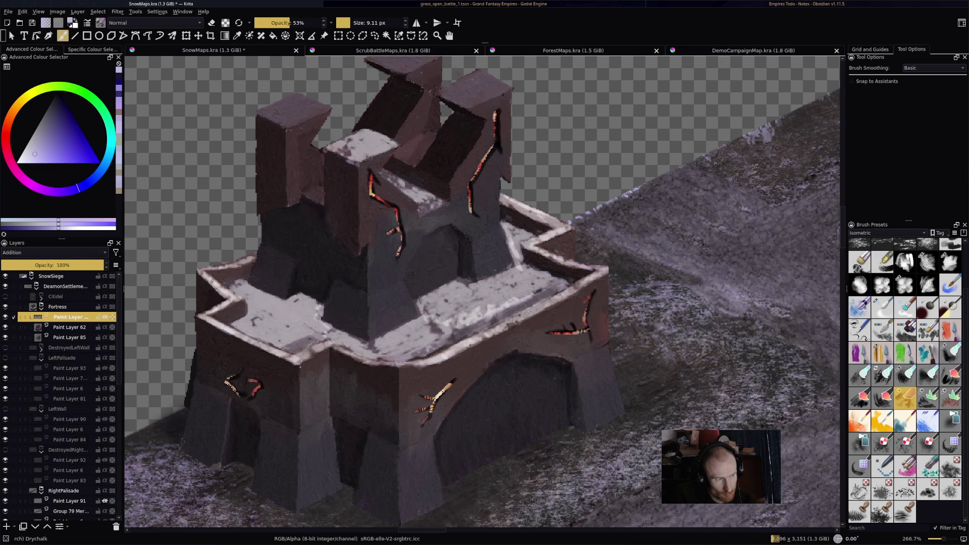
left_click_drag(380, 152, 374, 157)
mouse_move(462, 107)
left_mouse_down()
mouse_move(497, 88)
mouse_move(456, 84)
mouse_move(475, 73)
mouse_move(436, 97)
mouse_move(500, 96)
mouse_move(497, 83)
left_mouse_up()
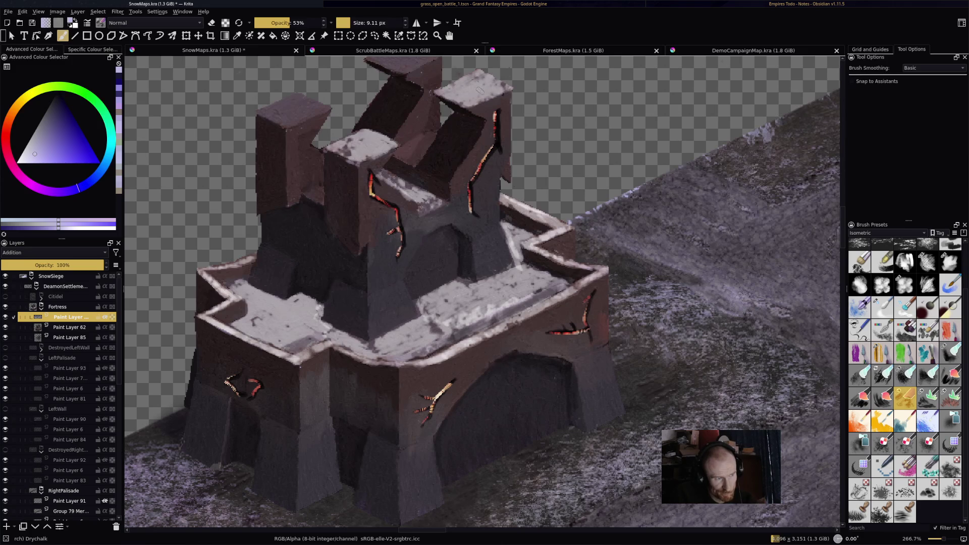
mouse_move(302, 97)
left_mouse_down()
mouse_move(258, 115)
mouse_move(305, 101)
mouse_move(328, 111)
mouse_move(260, 124)
left_mouse_up()
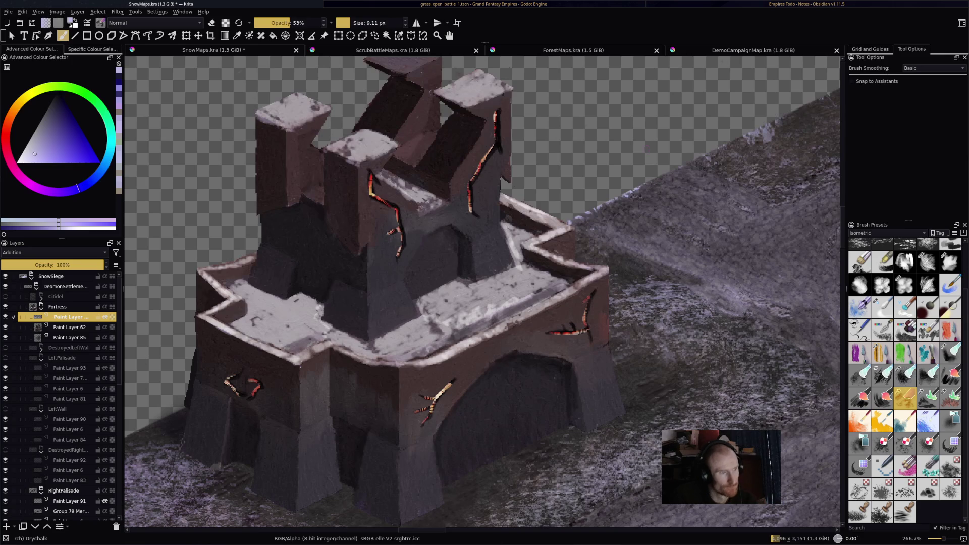
- Add thin light strokes on the tower faces and the upper block's top-left edge
scroll(483, 293, "down", 3)
scroll(482, 292, "up", 3)
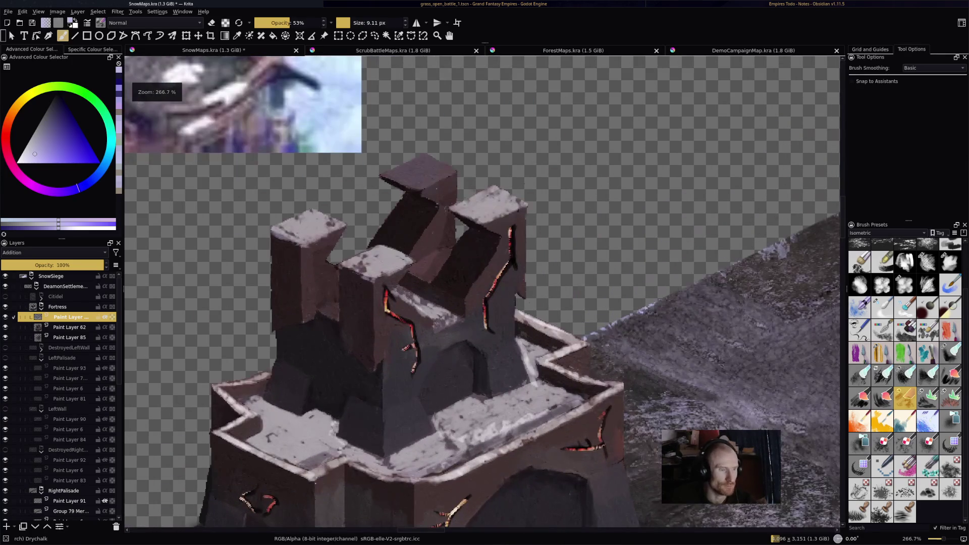
scroll(451, 250, "up", 1)
mouse_move(418, 268)
left_mouse_down()
mouse_move(445, 255)
mouse_move(412, 270)
mouse_move(429, 280)
mouse_move(415, 280)
left_mouse_up()
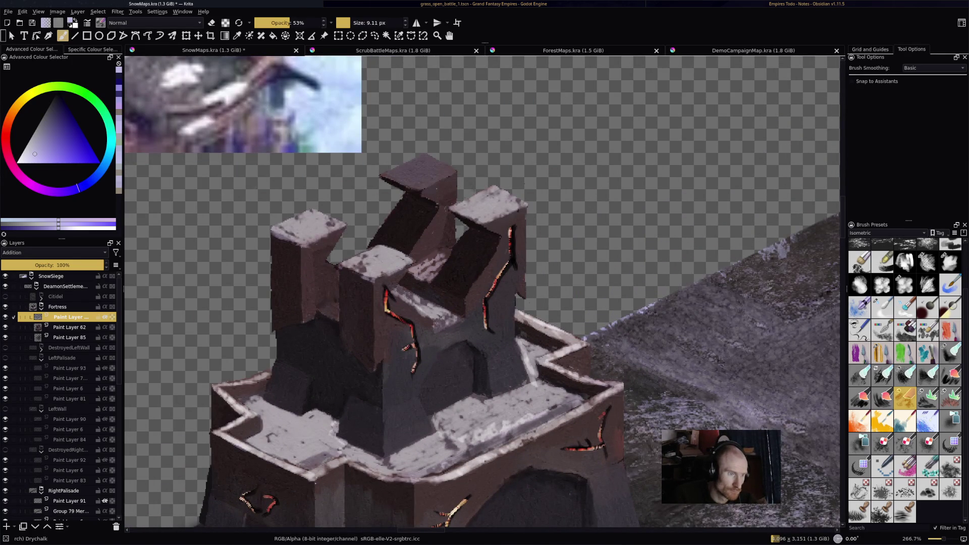
mouse_move(344, 309)
left_mouse_down()
mouse_move(320, 313)
mouse_move(331, 321)
left_mouse_up()
mouse_move(409, 181)
left_mouse_down()
mouse_move(390, 179)
mouse_move(412, 164)
mouse_move(454, 175)
left_mouse_up()
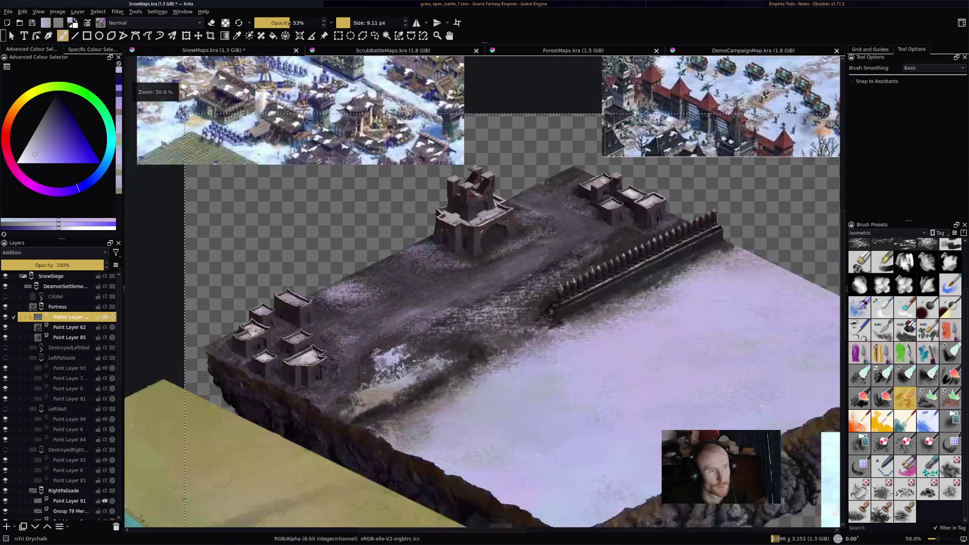
- Reset the view to 100% zoom and save SnowMaps.kra
key("1")
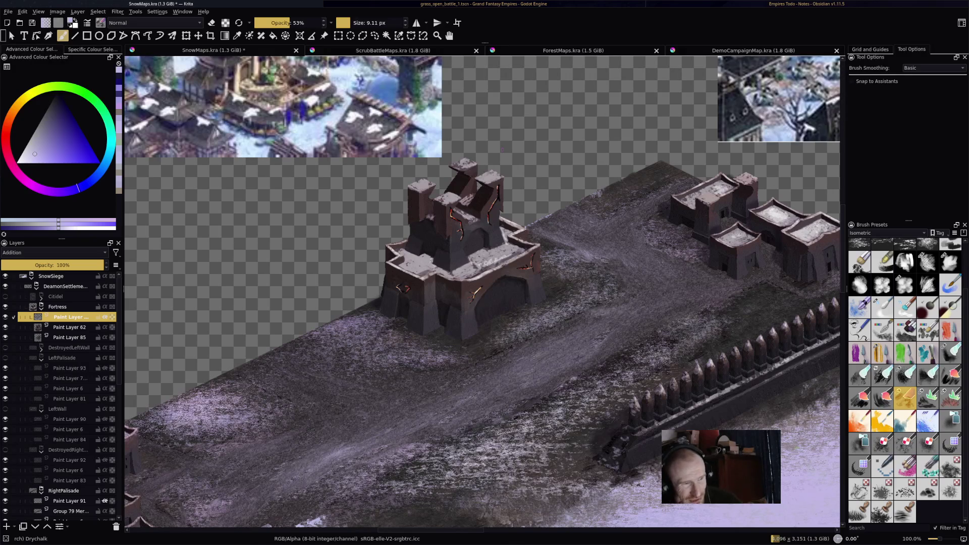
scroll(505, 197, "up", 5)
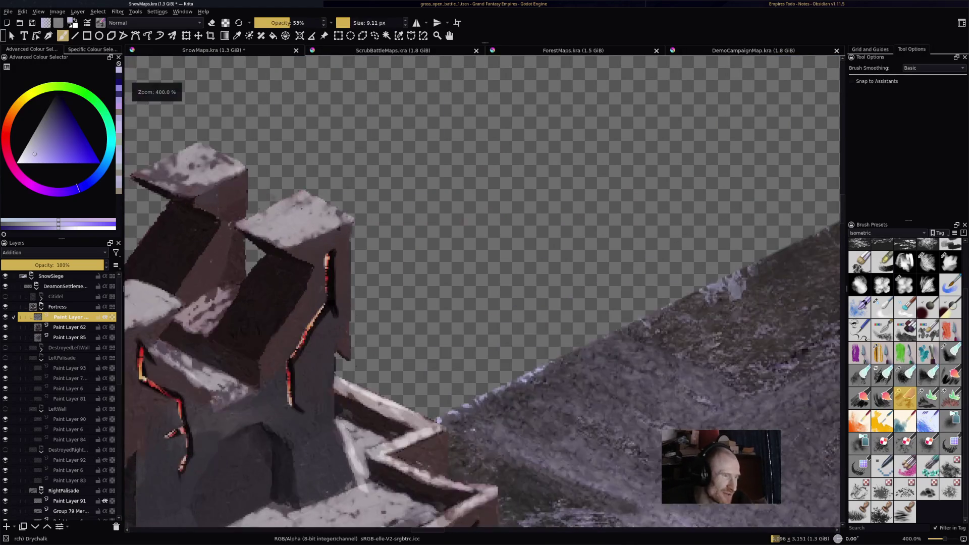
key("e")
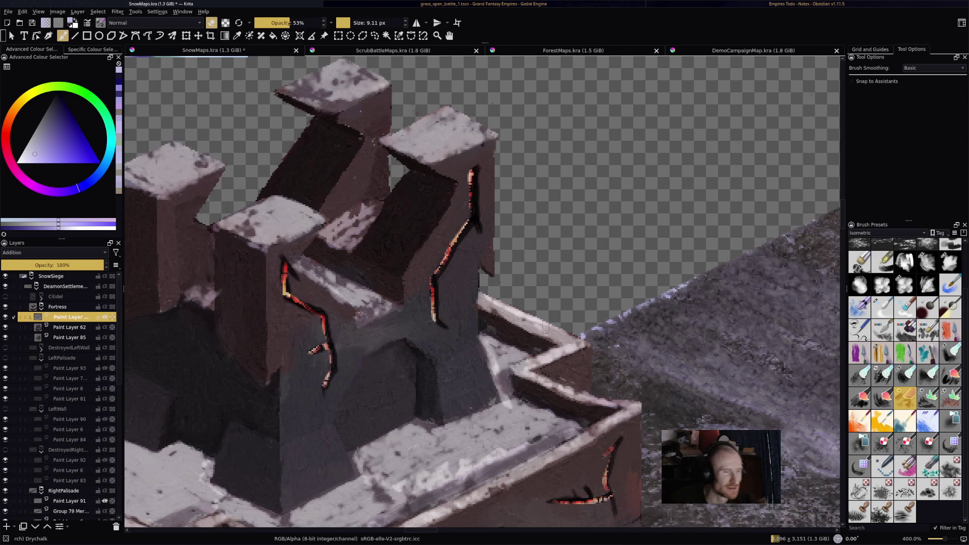
key("1")
key("ctrl+s")
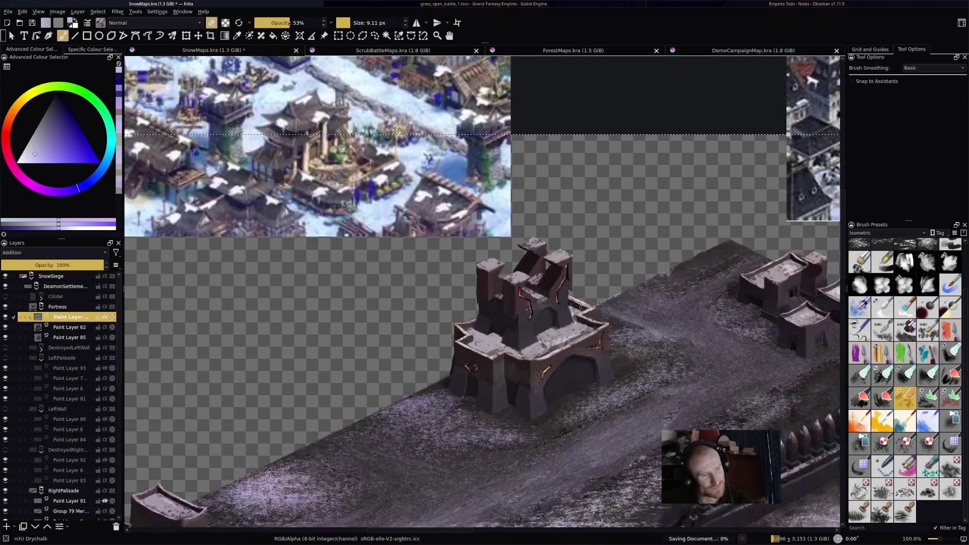
- Leave the brush in eraser mode, save SnowMaps.kra, and view the whole island
key("e")
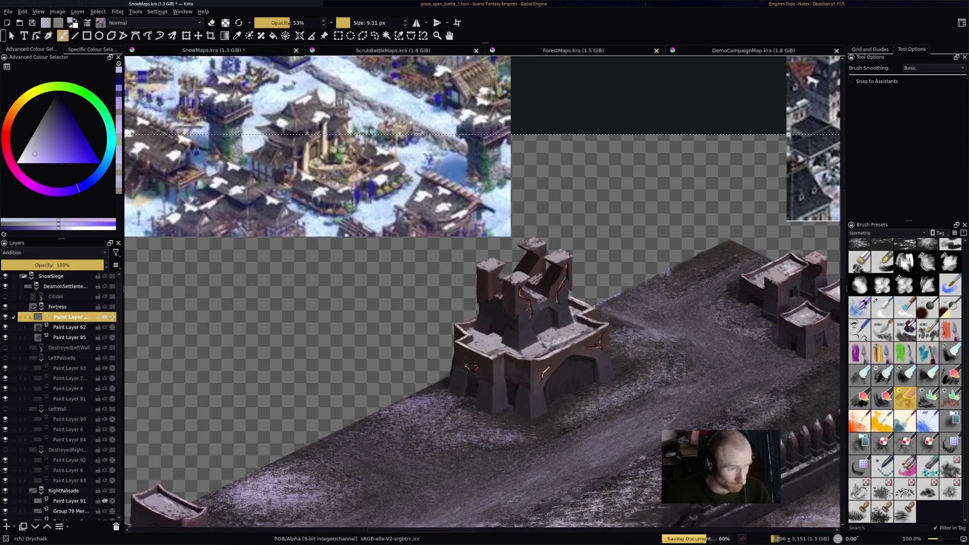
key("e")
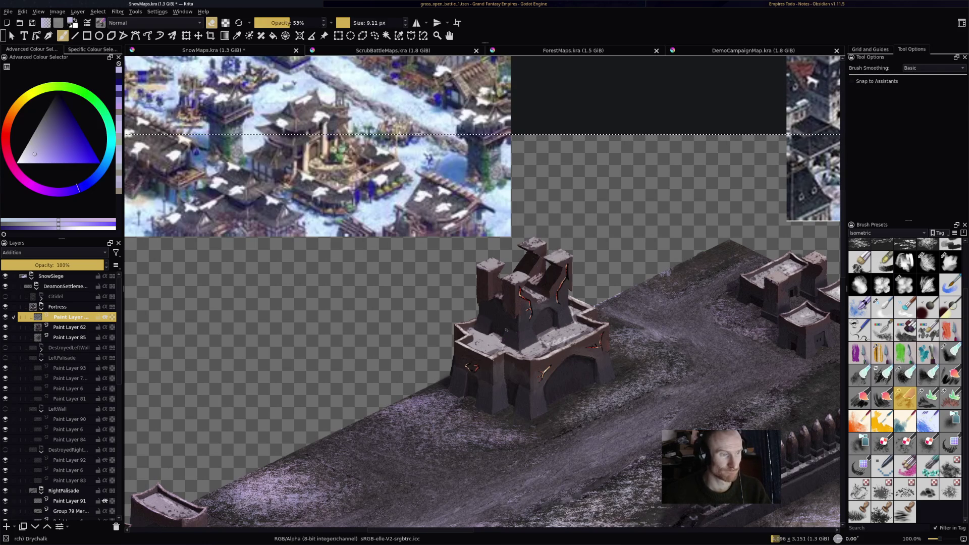
key("ctrl+s")
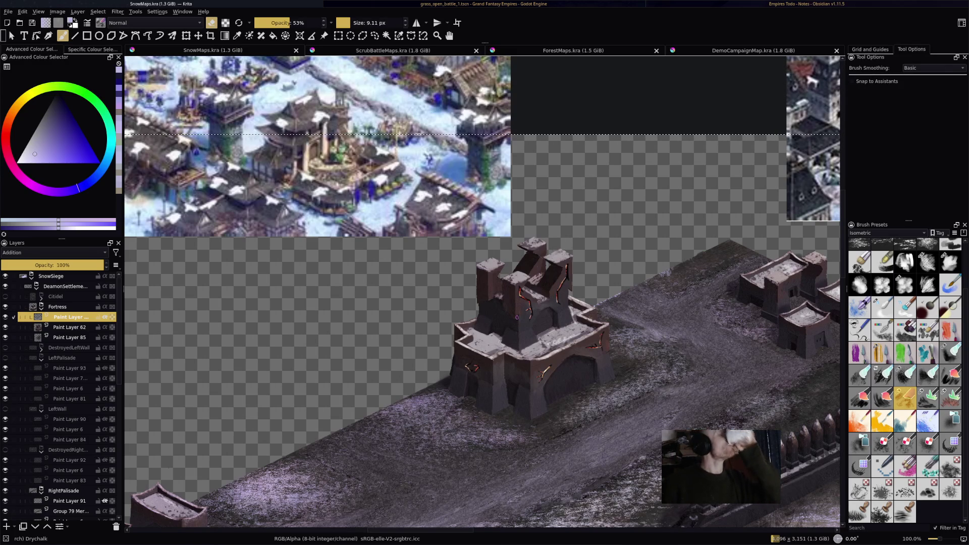
scroll(517, 317, "down", 4)
scroll(525, 300, "up", 3)
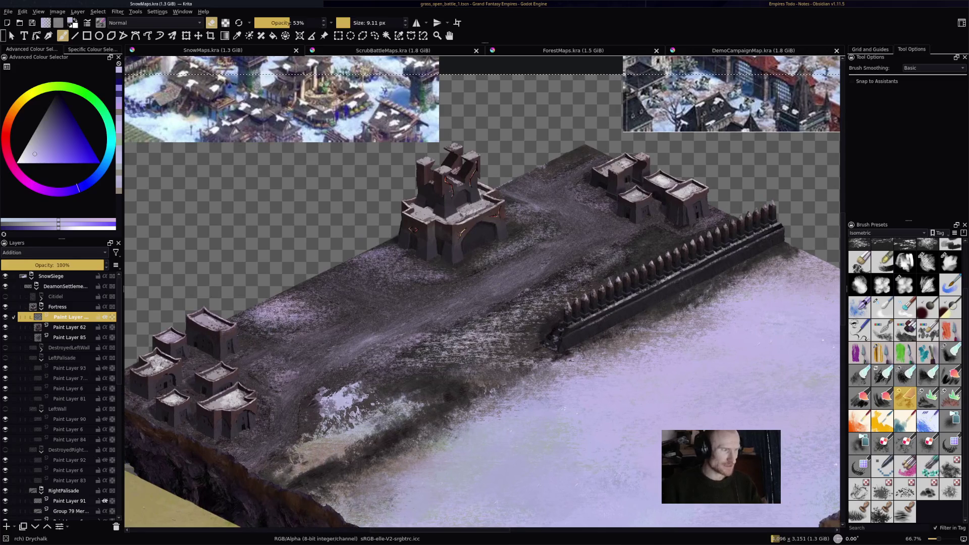
- Collapse and hide the Fortress group, then show the Citidel group in its place
left_click(57, 307)
left_click(41, 306)
left_click(5, 306)
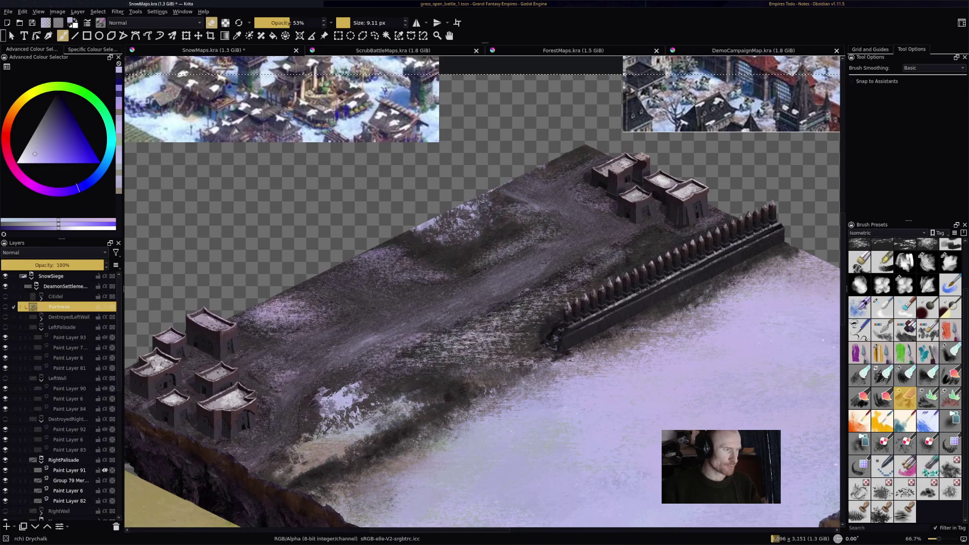
left_click(57, 297)
left_click(6, 296)
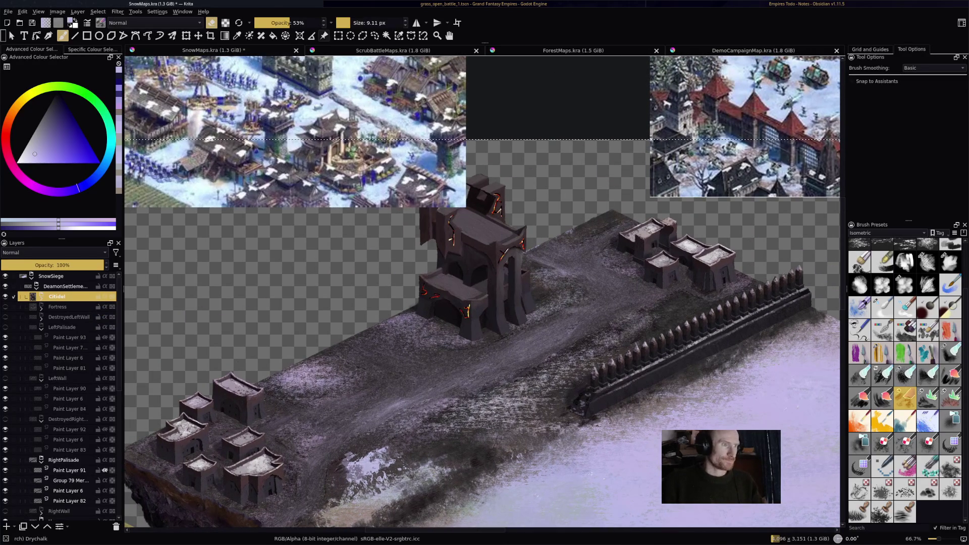
- Move the left reference image down-left, add a new paint layer in Citidel, and save
left_click(324, 35)
mouse_move(242, 87)
left_mouse_down()
mouse_move(151, 100)
mouse_move(172, 156)
left_mouse_up()
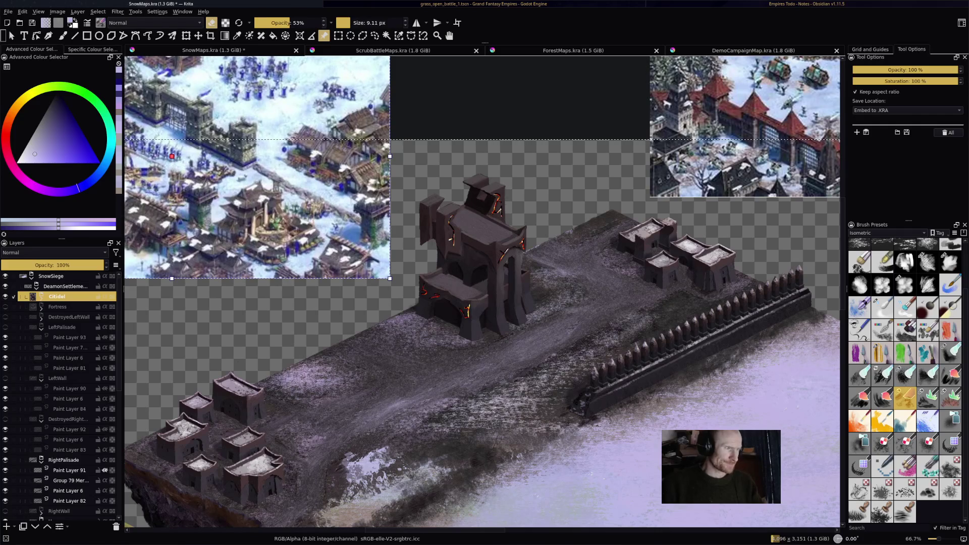
key("Insert")
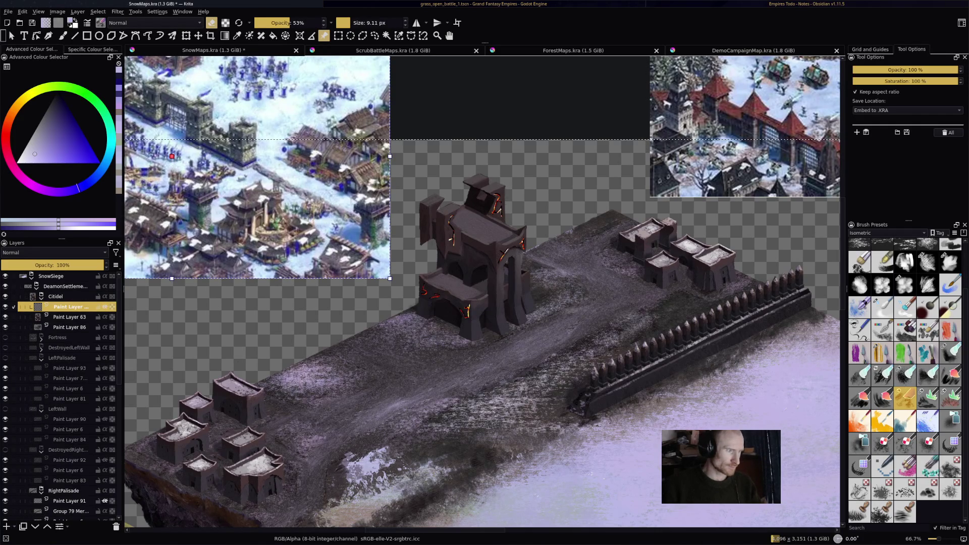
left_click_drag(455, 303, 494, 316)
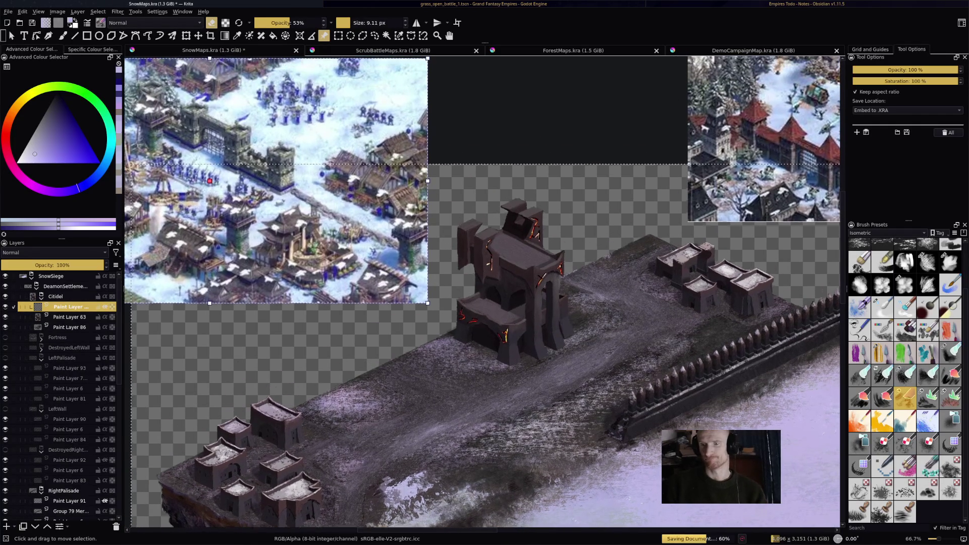
key("b")
key("1")
key("ctrl+s")
scroll(479, 208, "up", 4)
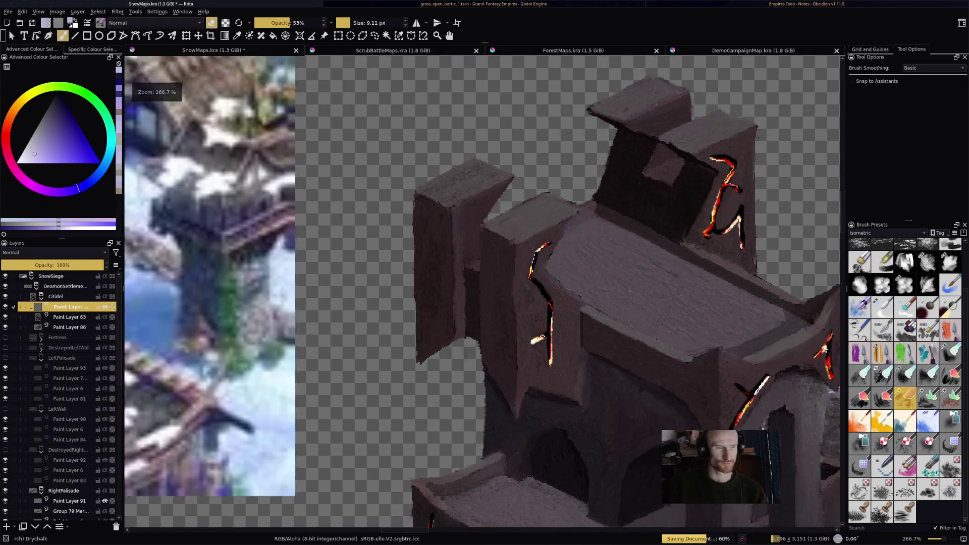
- Paint light strokes on the left tower's top, then undo them
left_click_drag(542, 286, 532, 314)
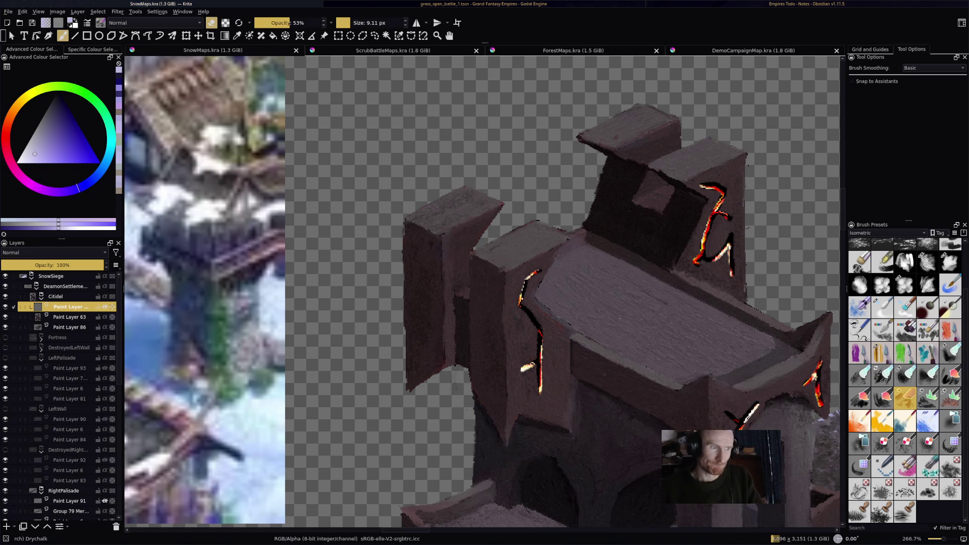
key("e")
mouse_move(449, 199)
left_mouse_down()
mouse_move(424, 212)
mouse_move(474, 209)
left_mouse_up()
key("ctrl+z")
key("ctrl+z")
key("ctrl+z")
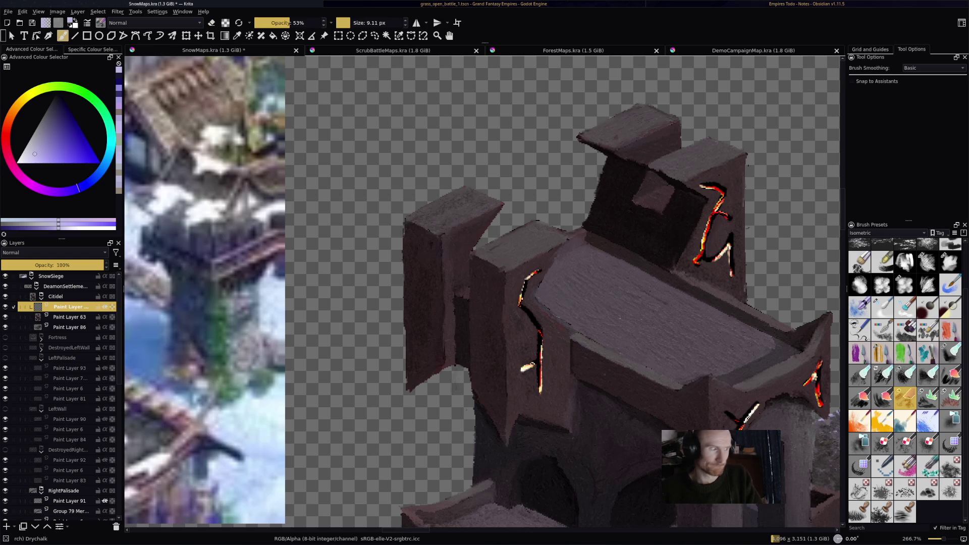
- Set the layer to Addition blending and paint snow on the left tower top and middle block
left_click(54, 252)
left_click(31, 262)
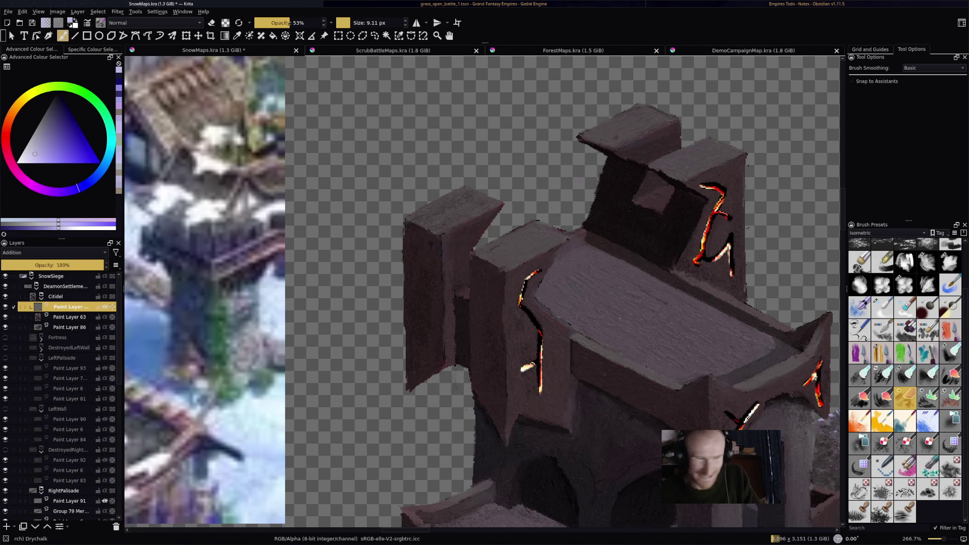
left_click_drag(432, 200, 497, 209)
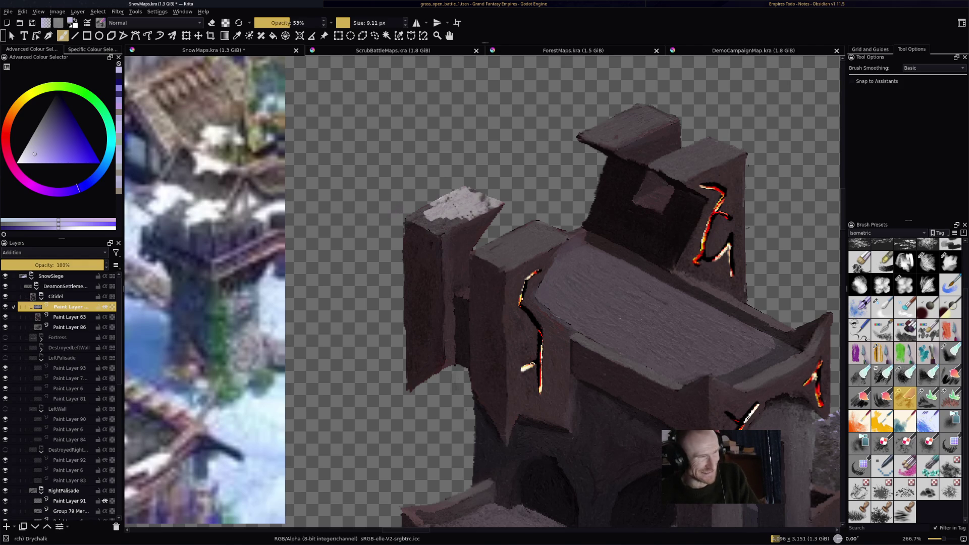
mouse_move(420, 210)
left_mouse_down()
mouse_move(432, 205)
mouse_move(409, 218)
mouse_move(472, 216)
mouse_move(447, 214)
mouse_move(444, 200)
mouse_move(462, 188)
mouse_move(453, 211)
mouse_move(484, 212)
mouse_move(408, 220)
left_mouse_up()
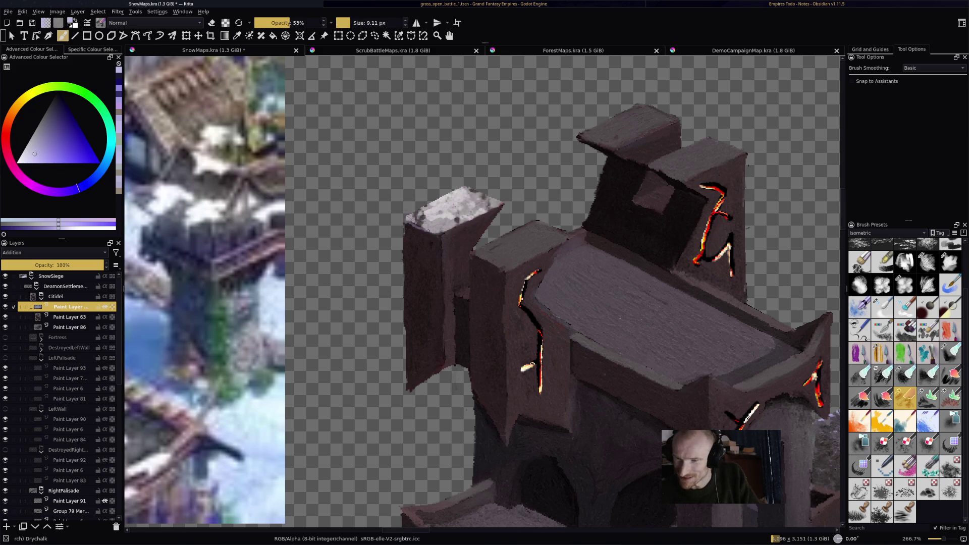
left_click_drag(502, 204, 441, 235)
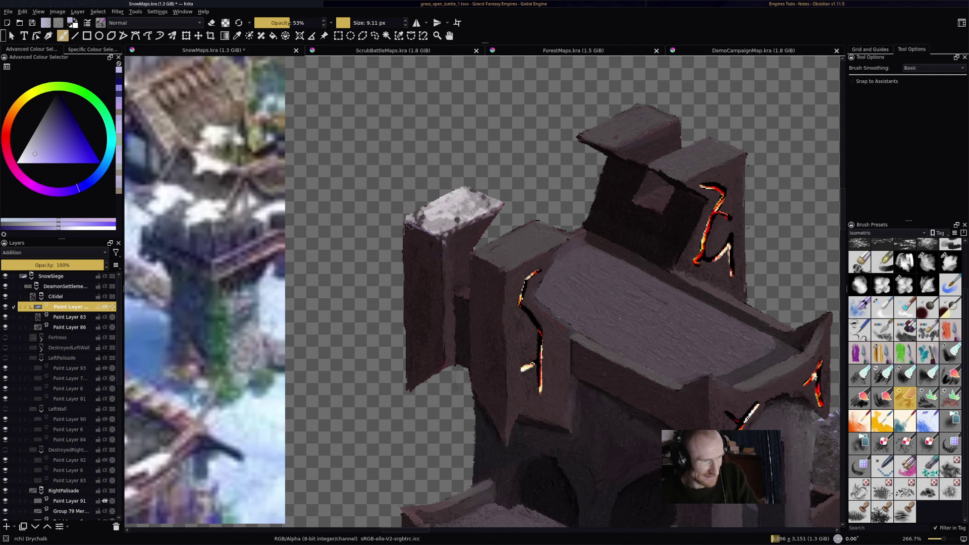
mouse_move(478, 251)
left_mouse_down()
mouse_move(539, 223)
mouse_move(566, 235)
mouse_move(517, 251)
mouse_move(539, 226)
mouse_move(500, 272)
mouse_move(474, 257)
mouse_move(502, 253)
mouse_move(512, 263)
mouse_move(472, 256)
left_mouse_up()
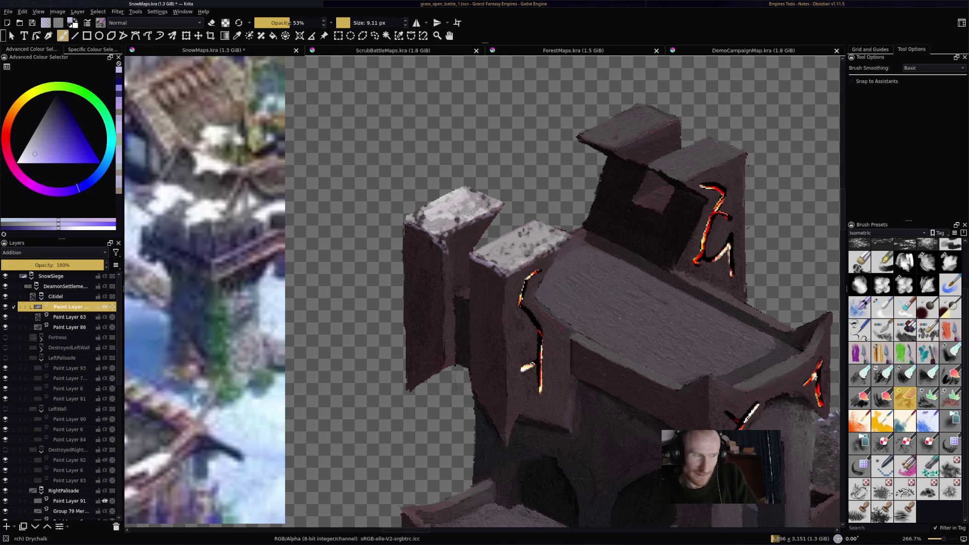
- Add snow to the top block, right tower edge and notch, and the roof's front edge
mouse_move(585, 132)
left_mouse_down()
mouse_move(615, 119)
mouse_move(671, 122)
mouse_move(626, 139)
mouse_move(593, 130)
mouse_move(656, 113)
mouse_move(610, 114)
mouse_move(583, 139)
mouse_move(603, 150)
mouse_move(674, 119)
mouse_move(631, 141)
left_mouse_up()
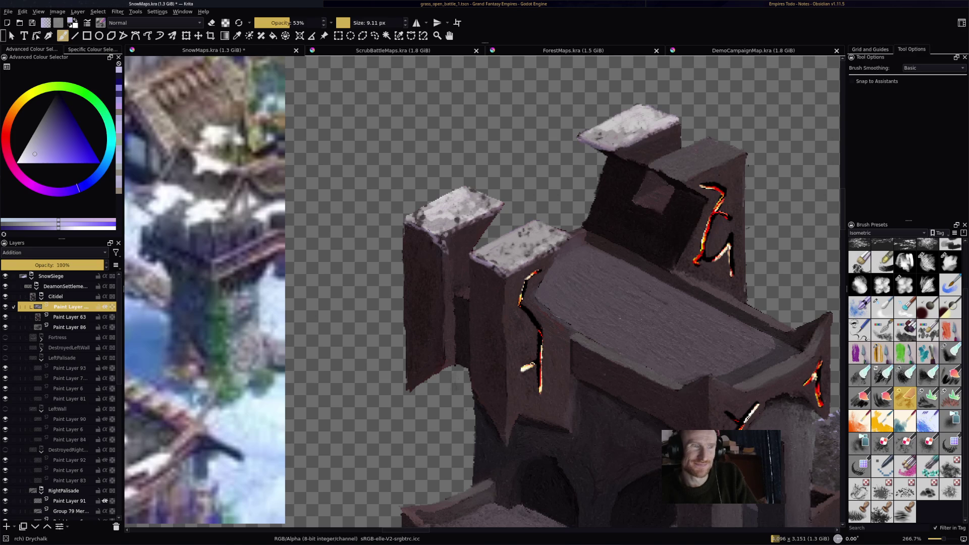
mouse_move(686, 151)
left_mouse_down()
mouse_move(717, 143)
mouse_move(743, 154)
mouse_move(682, 178)
mouse_move(649, 166)
mouse_move(679, 157)
mouse_move(675, 166)
mouse_move(687, 169)
mouse_move(659, 168)
left_mouse_up()
mouse_move(640, 202)
left_mouse_down()
mouse_move(671, 187)
mouse_move(664, 207)
mouse_move(638, 202)
mouse_move(649, 202)
left_mouse_up()
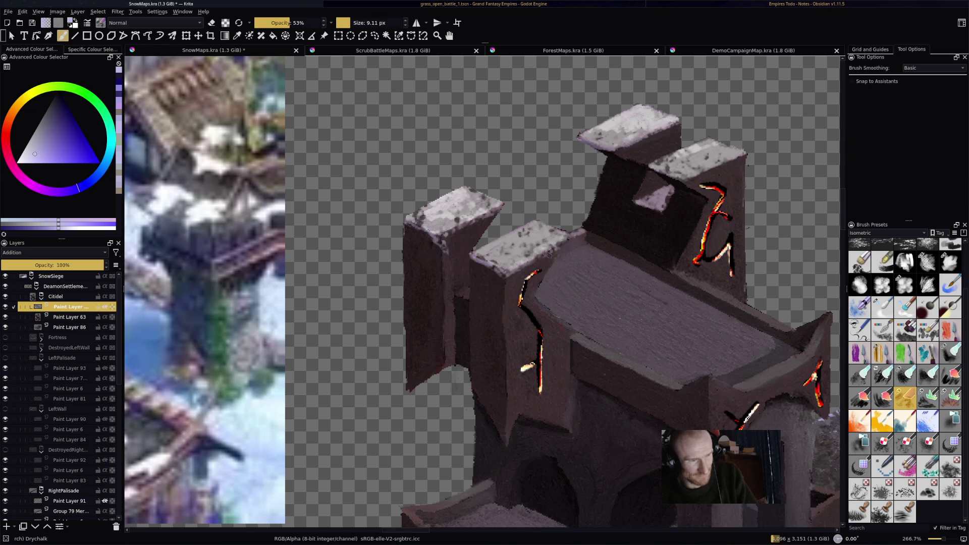
left_click_drag(465, 292, 460, 295)
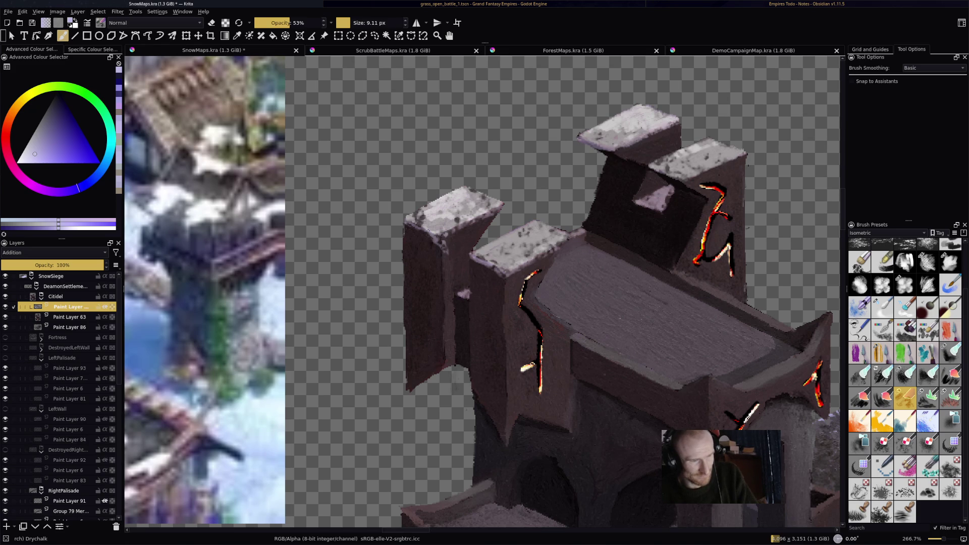
left_click_drag(574, 338, 683, 391)
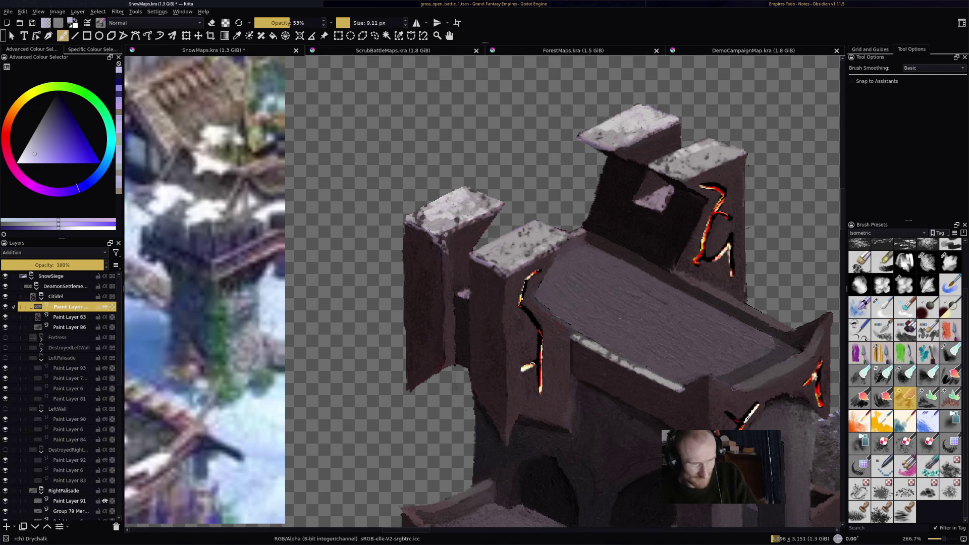
left_click_drag(748, 381, 805, 360)
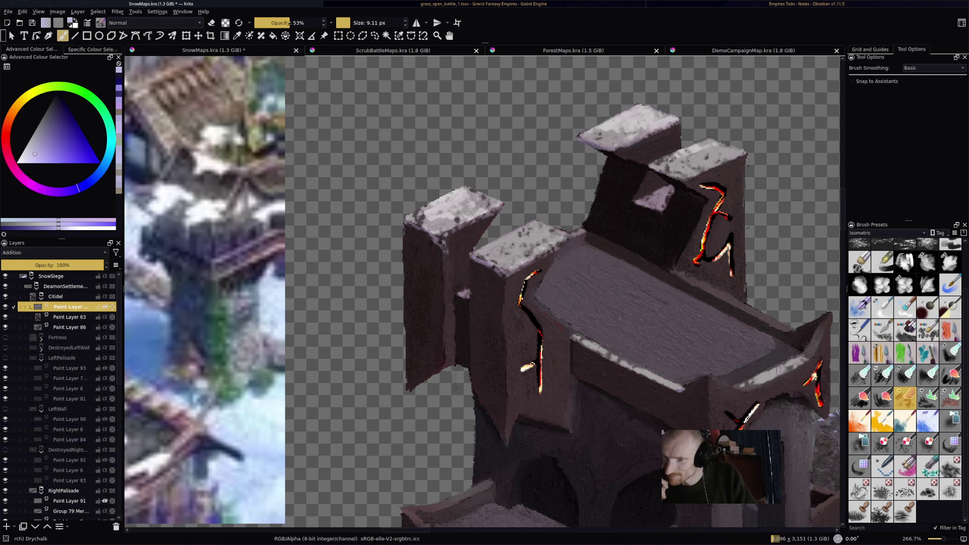
left_click_drag(769, 367, 734, 365)
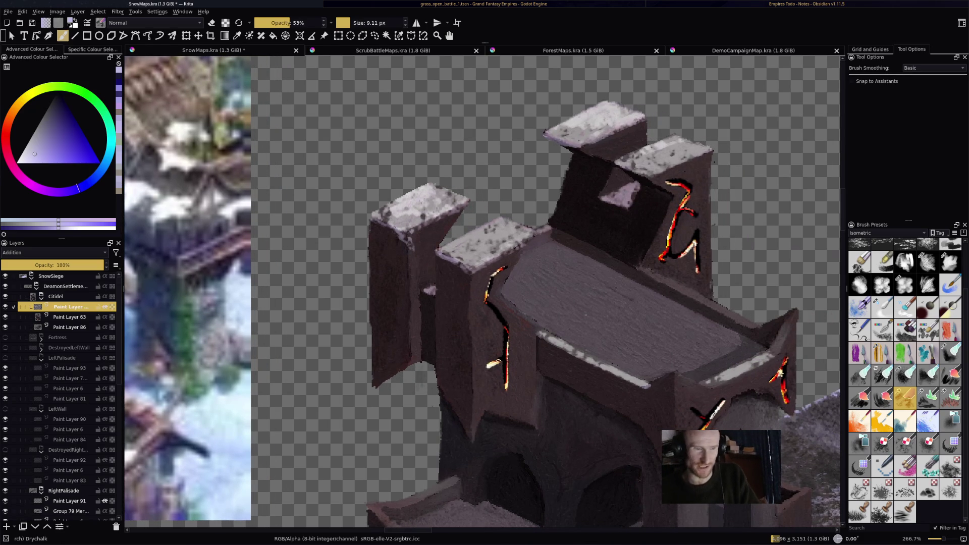
- Brighten the spire tip and roof edges, then brush broad snow over the flat roof
mouse_move(797, 309)
left_mouse_down()
mouse_move(780, 327)
mouse_move(791, 332)
left_mouse_up()
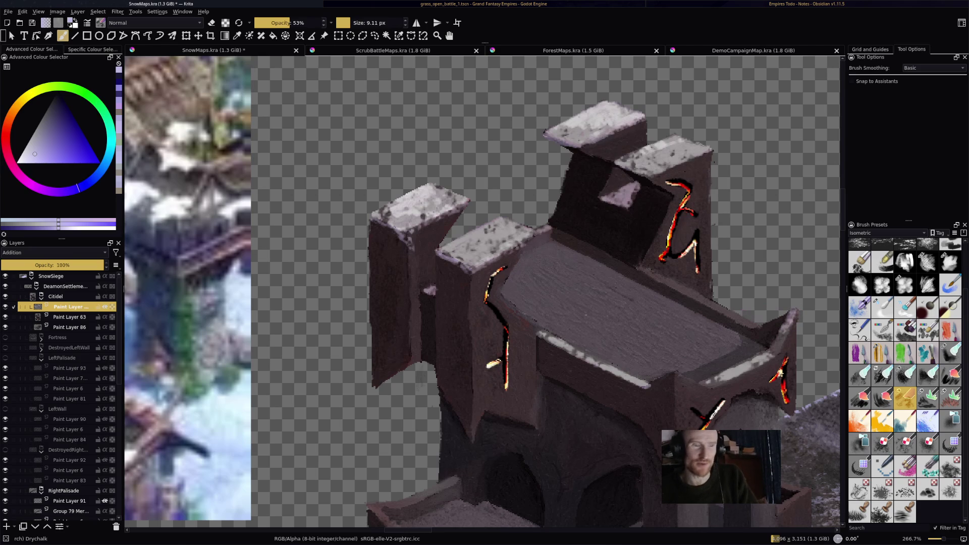
left_click_drag(671, 283, 756, 327)
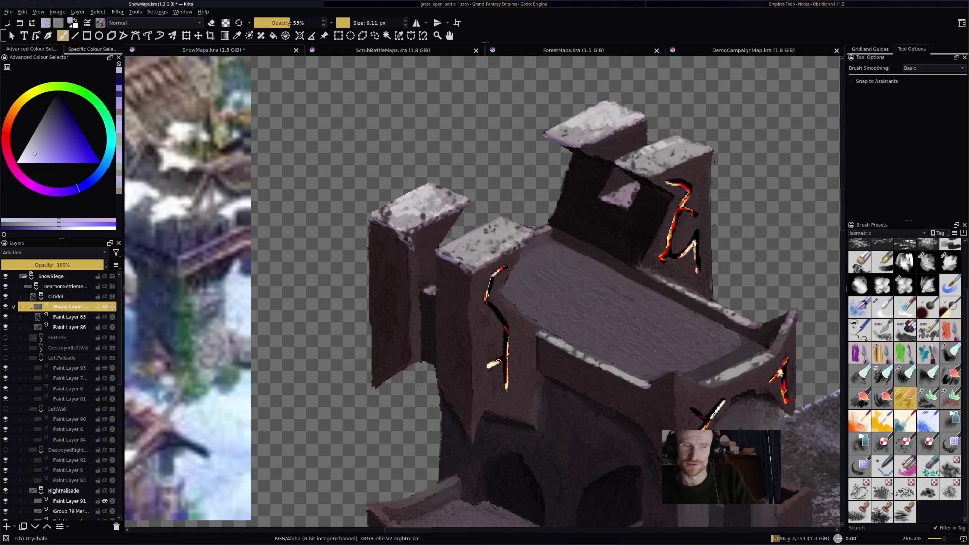
mouse_move(695, 292)
left_mouse_down()
mouse_move(714, 304)
mouse_move(640, 263)
left_mouse_up()
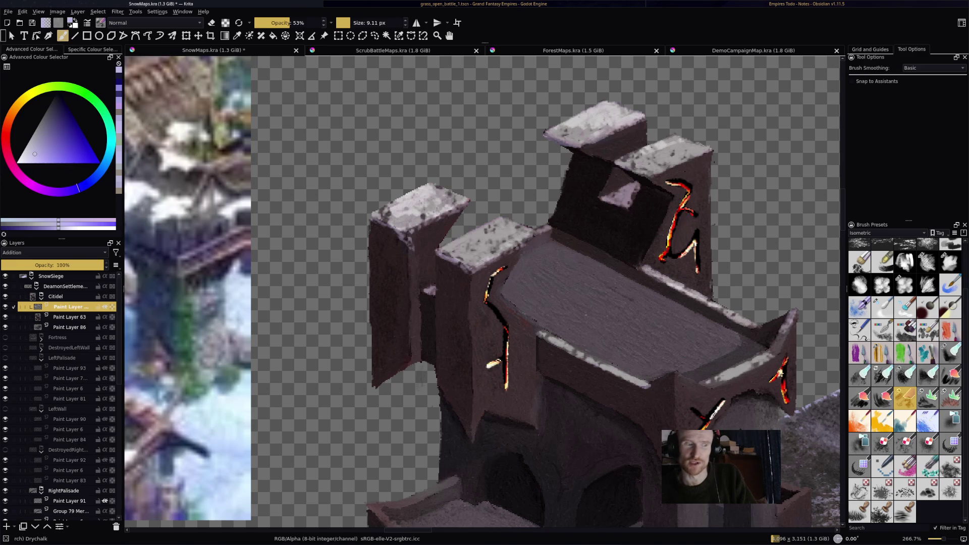
left_click_drag(550, 336, 539, 329)
left_click_drag(551, 336, 541, 331)
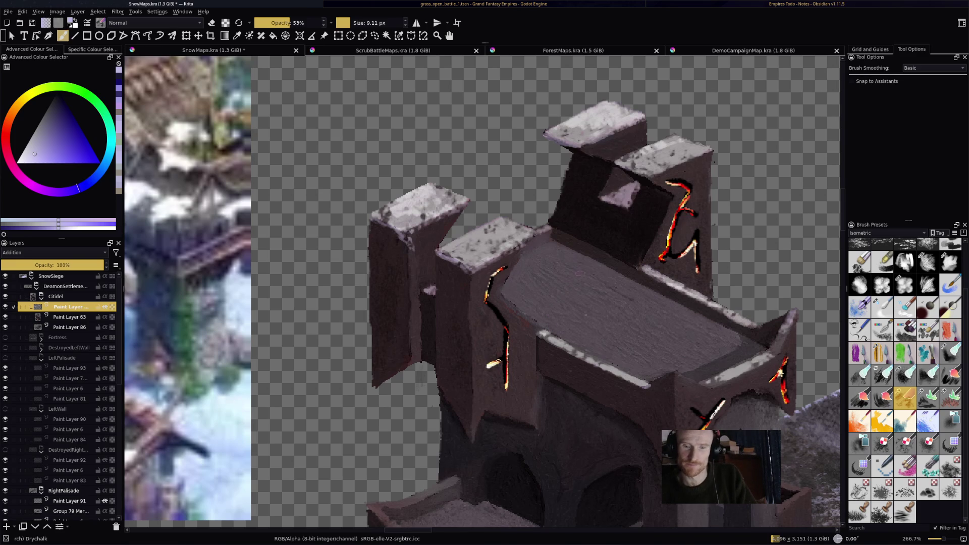
key("bracketright")
key("bracketright")
key("bracketright")
mouse_move(560, 250)
left_mouse_down()
mouse_move(520, 266)
mouse_move(510, 302)
mouse_move(548, 327)
mouse_move(662, 377)
mouse_move(752, 349)
mouse_move(568, 253)
mouse_move(533, 291)
mouse_move(560, 293)
mouse_move(535, 298)
mouse_move(636, 343)
mouse_move(730, 343)
mouse_move(666, 328)
mouse_move(642, 309)
mouse_move(595, 316)
mouse_move(580, 283)
mouse_move(672, 301)
mouse_move(652, 296)
left_mouse_up()
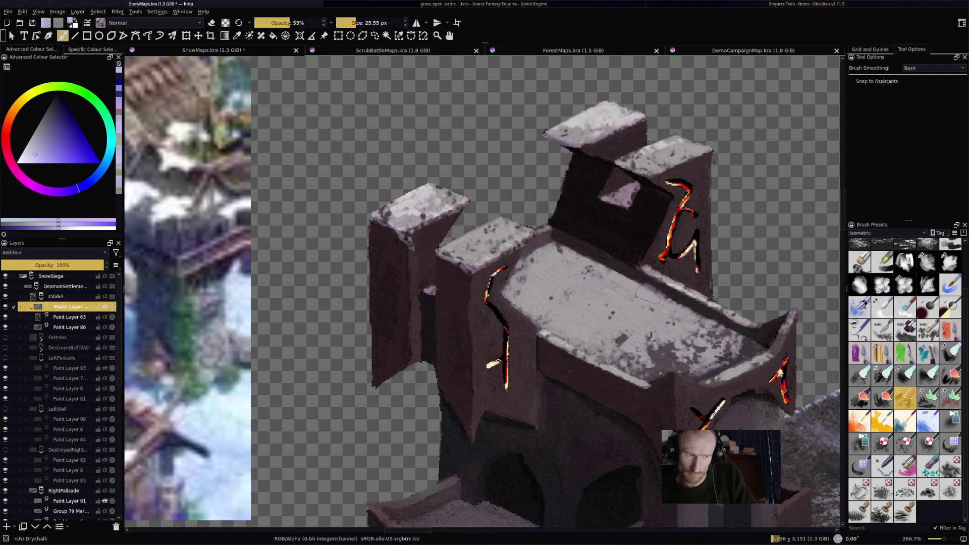
- Save, then erase the stray snow under the upper-left slab
key("e")
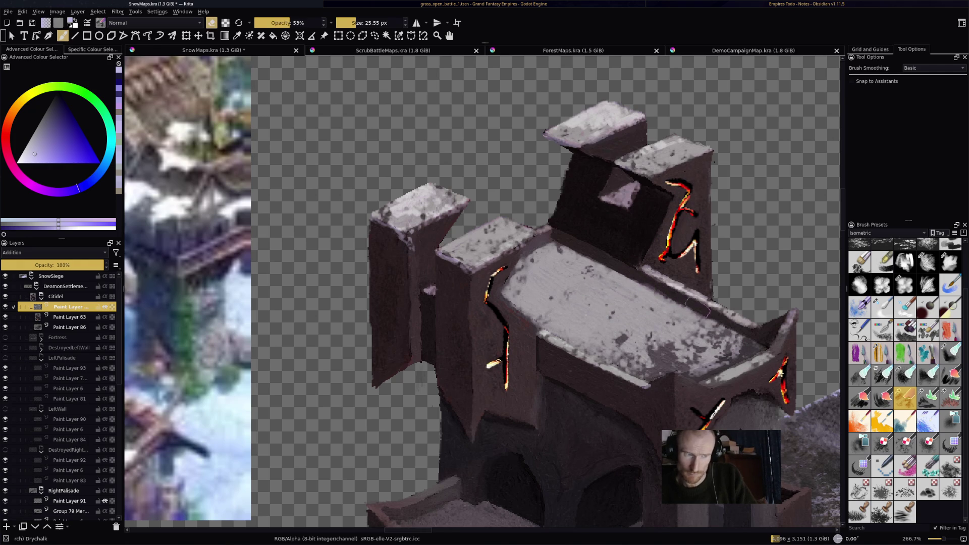
key("ctrl+s")
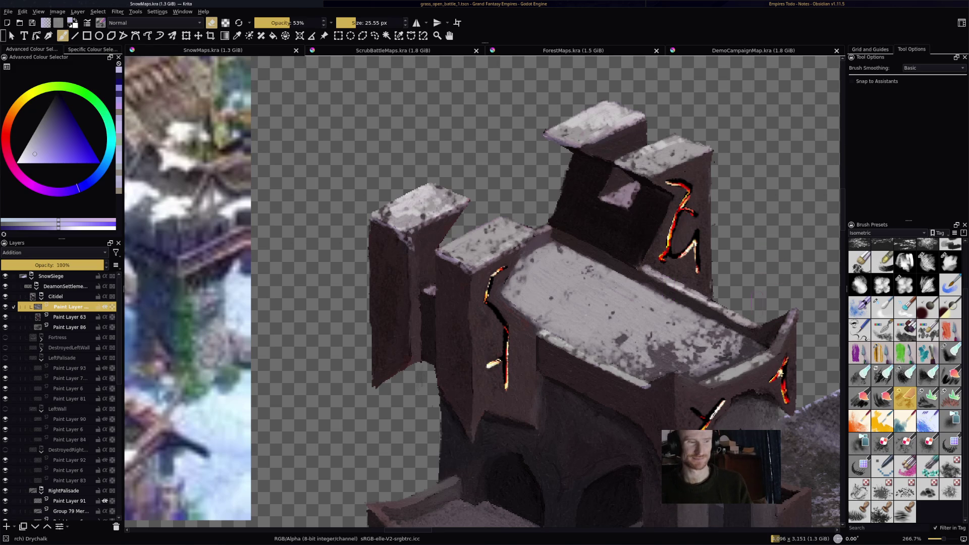
left_click_drag(546, 135, 579, 157)
- With a 7.22 px brush, dab two tiny highlights on the tower's glowing crack
key("e")
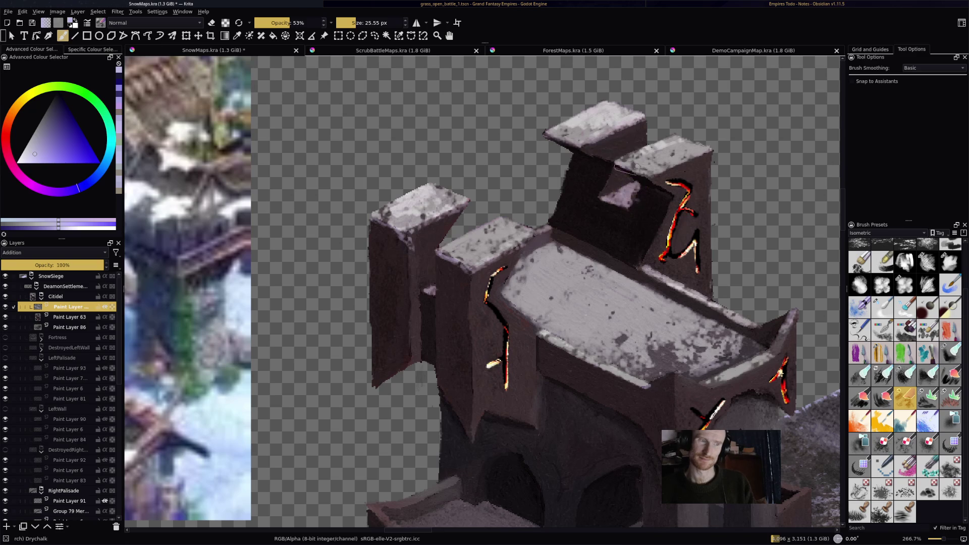
left_click(345, 23)
left_click(348, 23)
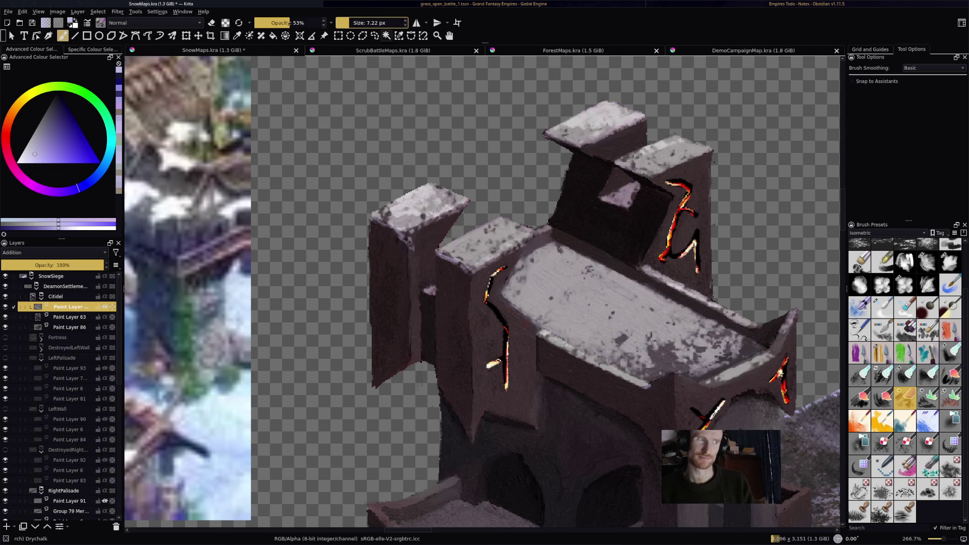
left_click(614, 197)
left_click(618, 199)
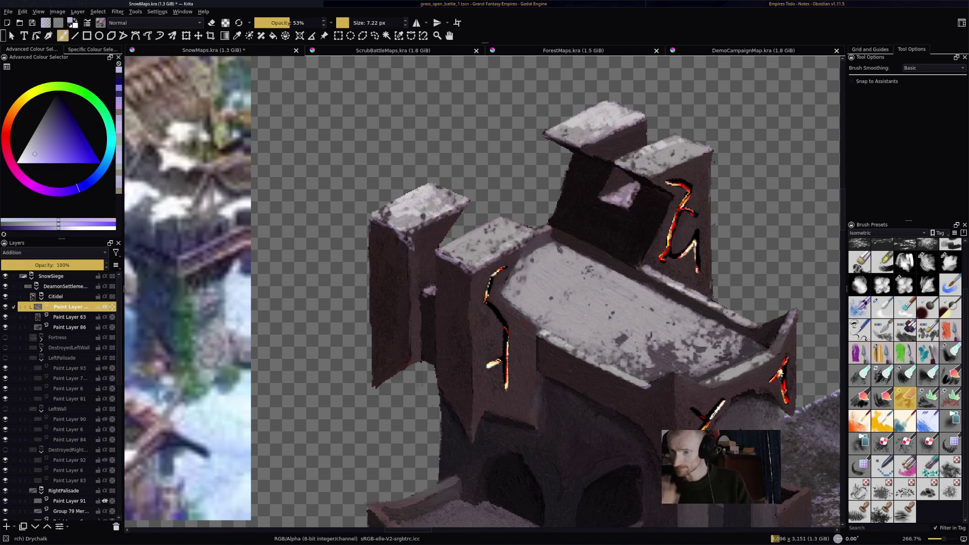
scroll(483, 292, "down", 5)
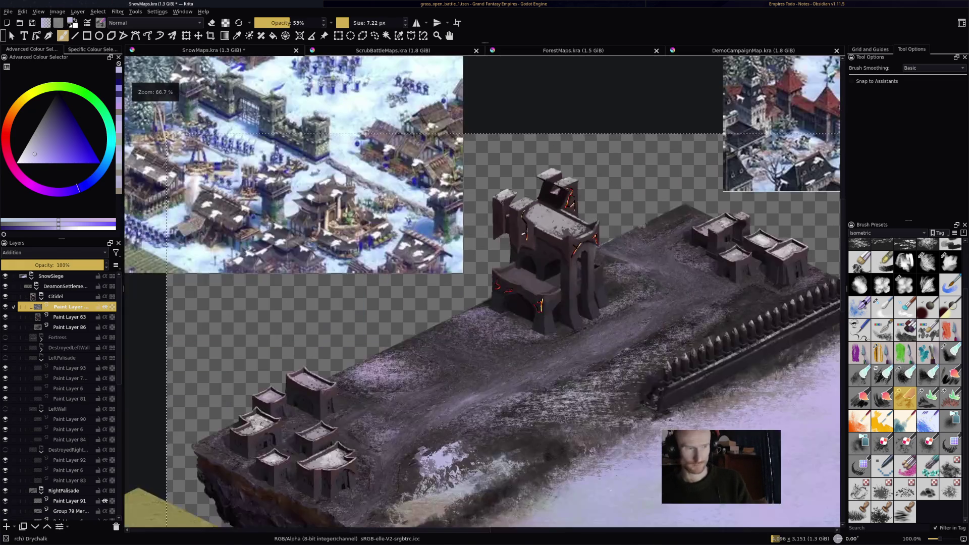
- Paint snow highlights on the balcony ledge, the small wall's top and a pillar, then save
scroll(532, 268, "up", 3)
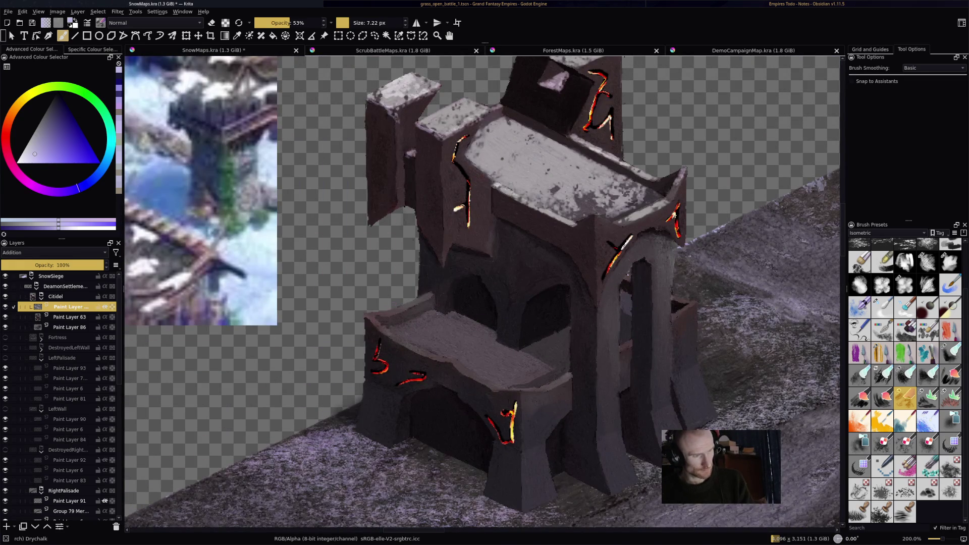
mouse_move(394, 312)
left_mouse_down()
mouse_move(433, 294)
mouse_move(367, 316)
mouse_move(365, 330)
mouse_move(448, 361)
mouse_move(499, 393)
mouse_move(559, 383)
left_mouse_up()
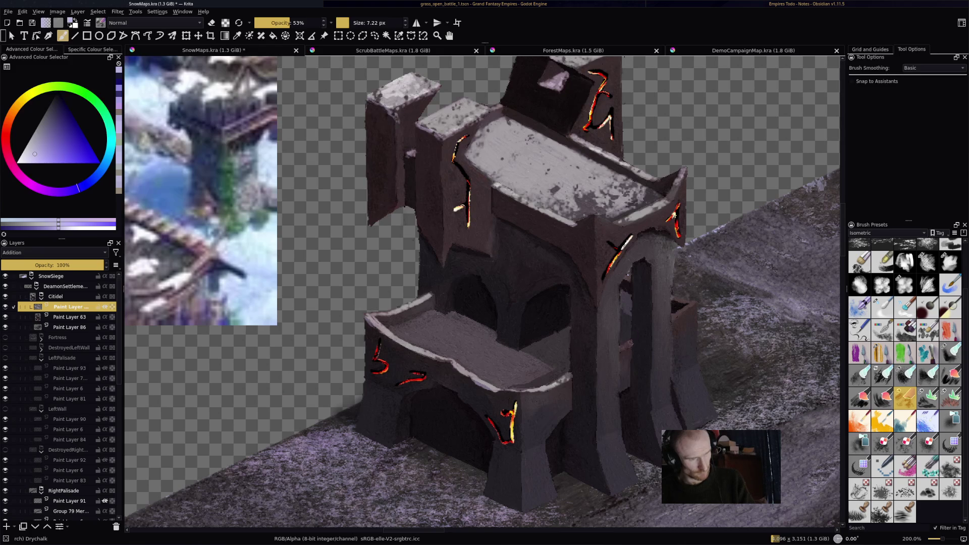
left_click_drag(679, 309, 688, 300)
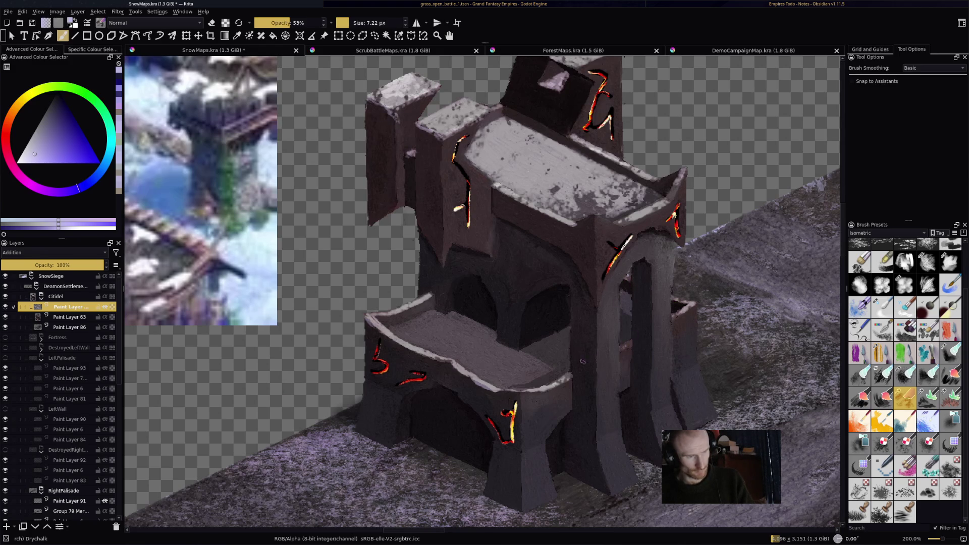
key("e")
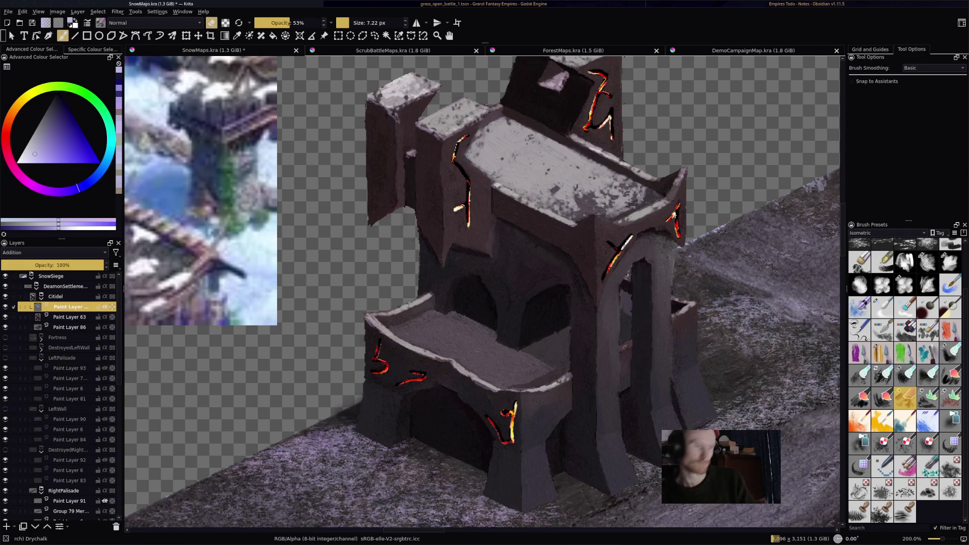
key("e")
left_click_drag(602, 456, 618, 488)
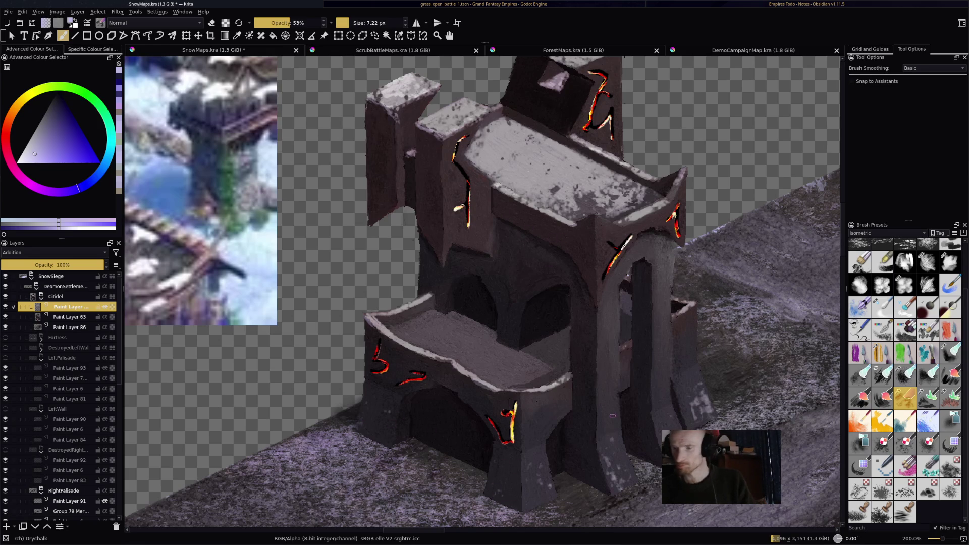
key("ctrl+s")
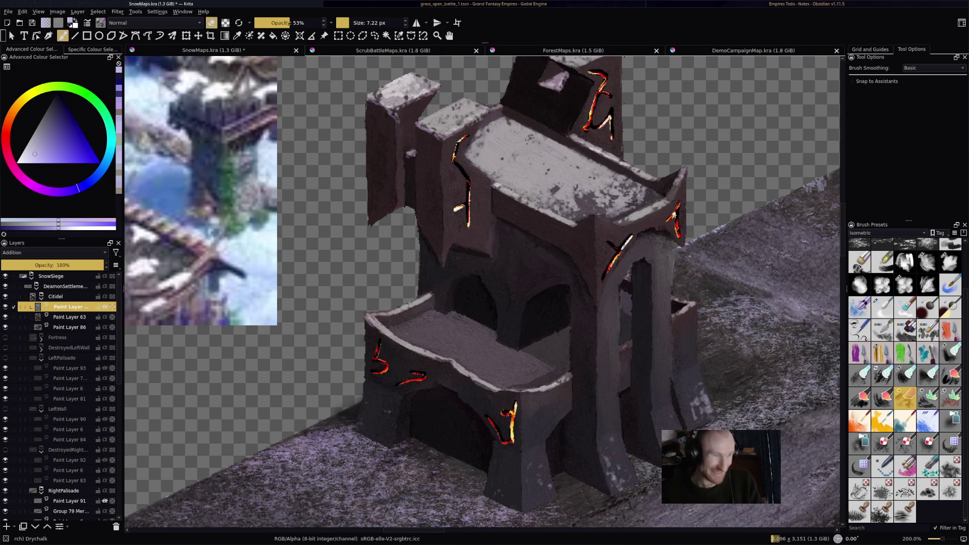
- Dust the lower balcony's top with patchy snow marks
mouse_move(419, 318)
left_mouse_down()
mouse_move(437, 315)
mouse_move(405, 326)
mouse_move(440, 311)
mouse_move(478, 334)
left_mouse_up()
mouse_move(441, 322)
left_mouse_down()
mouse_move(454, 328)
mouse_move(397, 332)
mouse_move(405, 342)
left_mouse_up()
mouse_move(423, 333)
left_mouse_down()
mouse_move(404, 343)
mouse_move(447, 357)
mouse_move(458, 339)
mouse_move(475, 365)
mouse_move(549, 374)
left_mouse_up()
left_click_drag(540, 382, 555, 373)
mouse_move(500, 387)
left_mouse_down()
mouse_move(515, 383)
mouse_move(488, 376)
mouse_move(519, 368)
left_mouse_up()
mouse_move(503, 384)
left_mouse_down()
mouse_move(538, 377)
mouse_move(535, 362)
mouse_move(493, 351)
left_mouse_up()
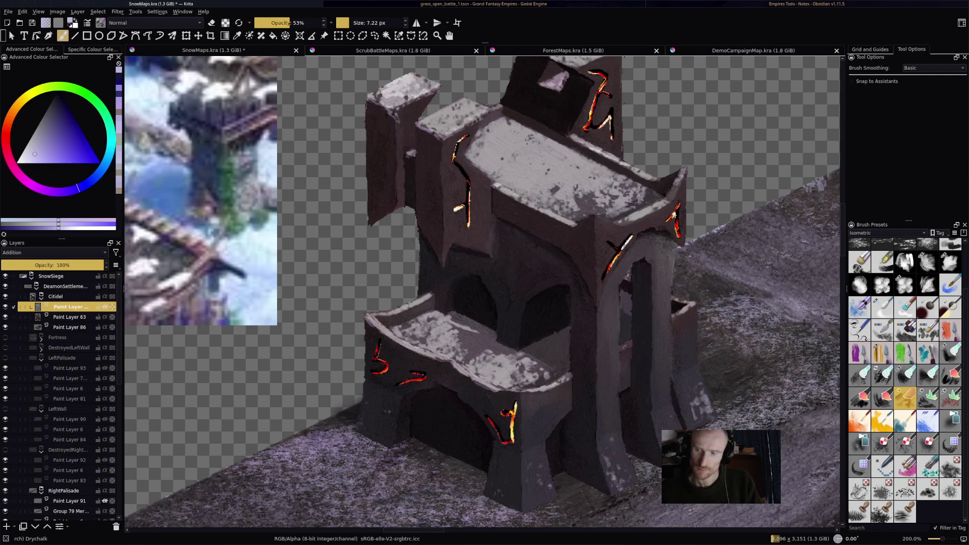
- Build up snow on the balcony's back and right end, then sample the tower's pale snow colour
mouse_move(446, 327)
left_mouse_down()
mouse_move(460, 317)
mouse_move(454, 321)
mouse_move(480, 340)
mouse_move(536, 348)
mouse_move(549, 364)
left_mouse_up()
left_click_drag(529, 379, 553, 368)
left_click_drag(525, 385, 562, 372)
left_click_drag(544, 384, 564, 373)
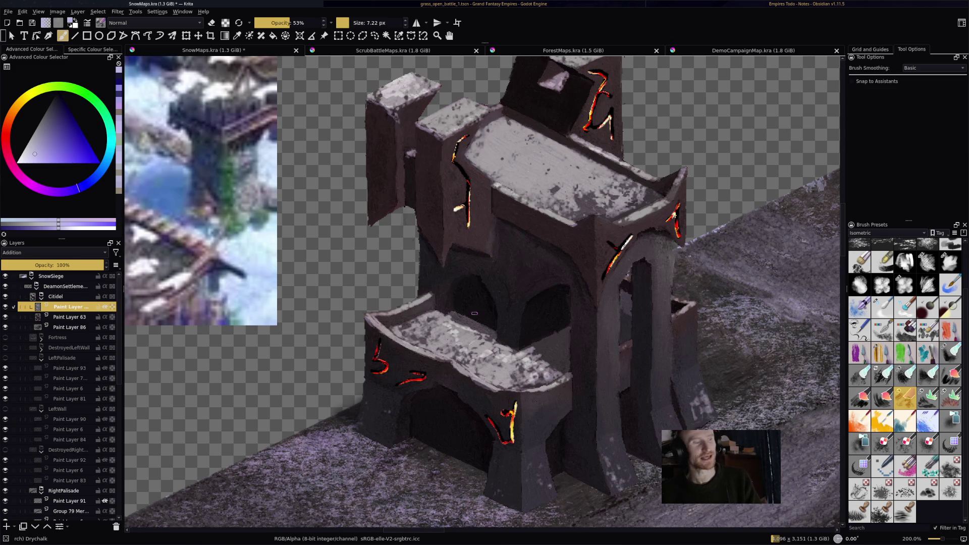
key("ctrl")
left_click(444, 310, "ctrl")
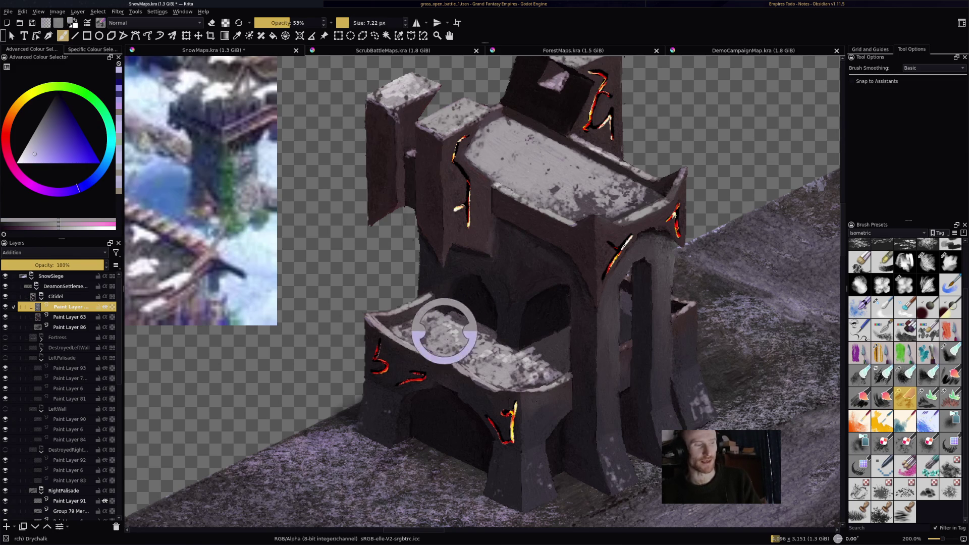
- Cover the balcony top and the wall between pillars with the sampled pale snow, then save
left_click_drag(448, 316, 490, 340)
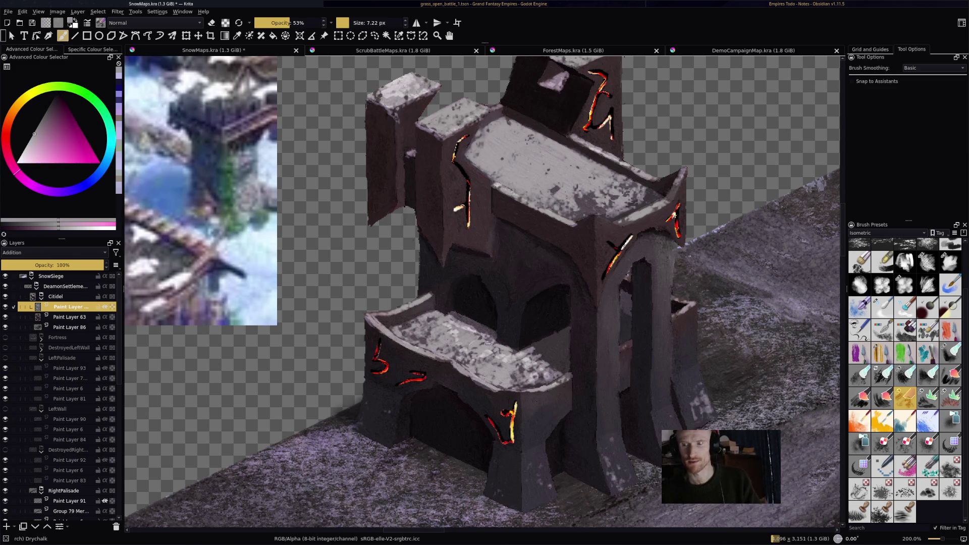
mouse_move(455, 318)
left_mouse_down()
mouse_move(491, 337)
mouse_move(448, 326)
mouse_move(448, 335)
mouse_move(424, 328)
mouse_move(391, 346)
mouse_move(391, 329)
left_mouse_up()
left_click_drag(468, 364, 436, 347)
mouse_move(505, 382)
left_mouse_down()
mouse_move(553, 361)
mouse_move(530, 371)
mouse_move(543, 358)
mouse_move(559, 366)
mouse_move(547, 347)
left_mouse_up()
mouse_move(522, 387)
left_mouse_down()
mouse_move(545, 386)
mouse_move(460, 364)
mouse_move(492, 374)
left_mouse_up()
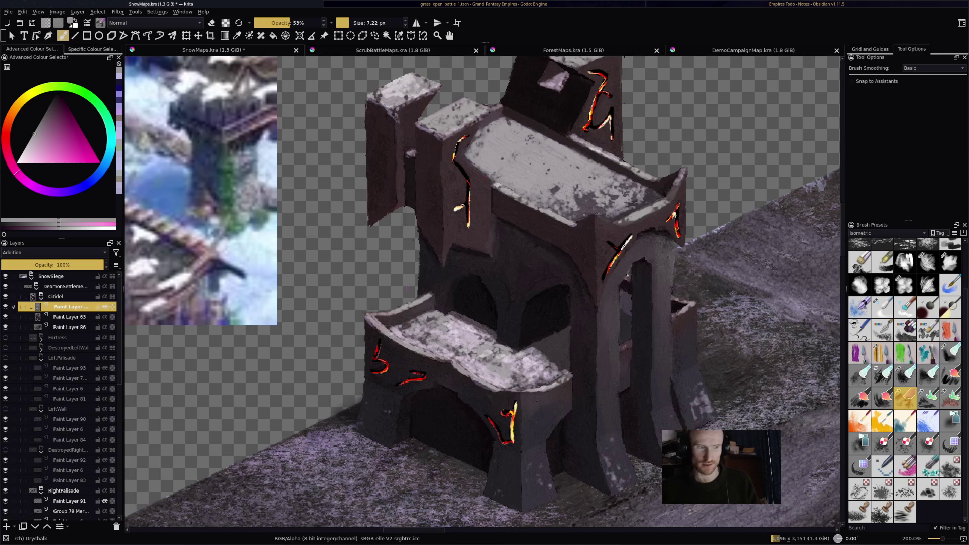
left_click_drag(625, 296, 630, 331)
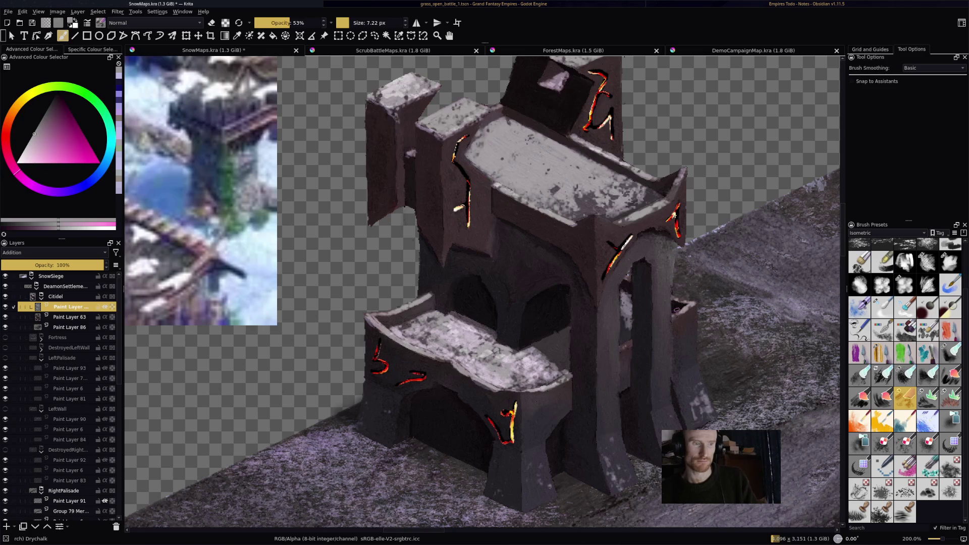
key("ctrl+s")
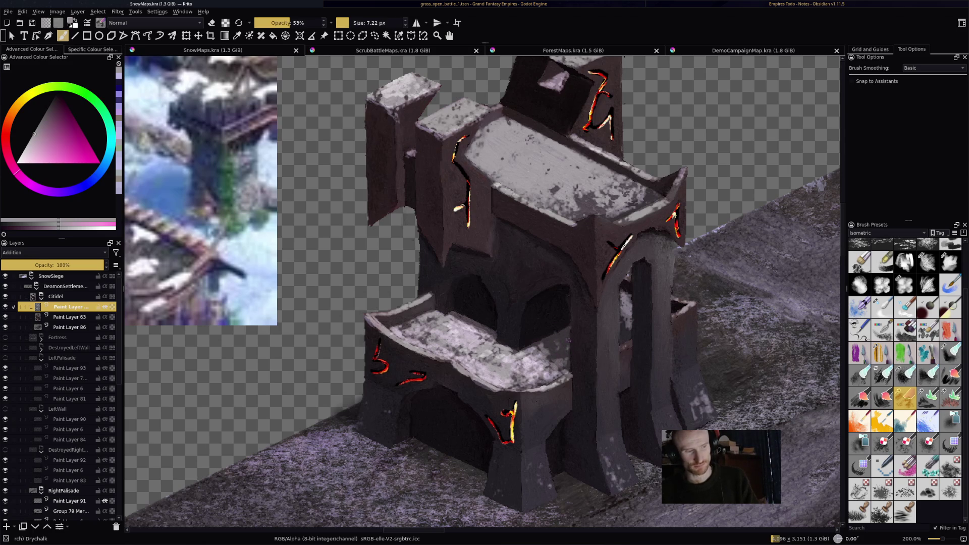
- Undo the overly bright white chalk strokes on the ledge and add a small touch-up
mouse_move(554, 337)
left_mouse_down()
mouse_move(563, 351)
mouse_move(570, 336)
left_mouse_up()
key("ctrl+z")
key("ctrl+z")
key("ctrl+z")
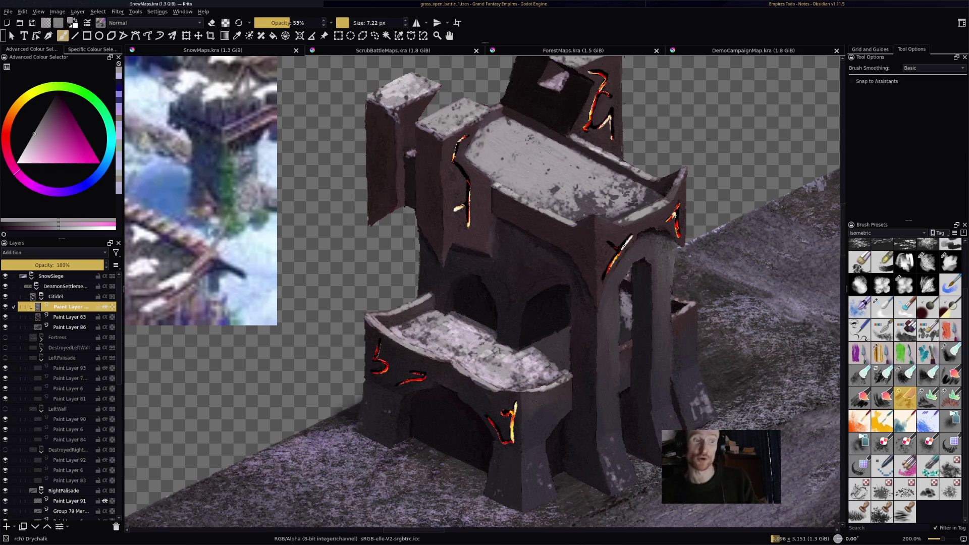
left_click(624, 339)
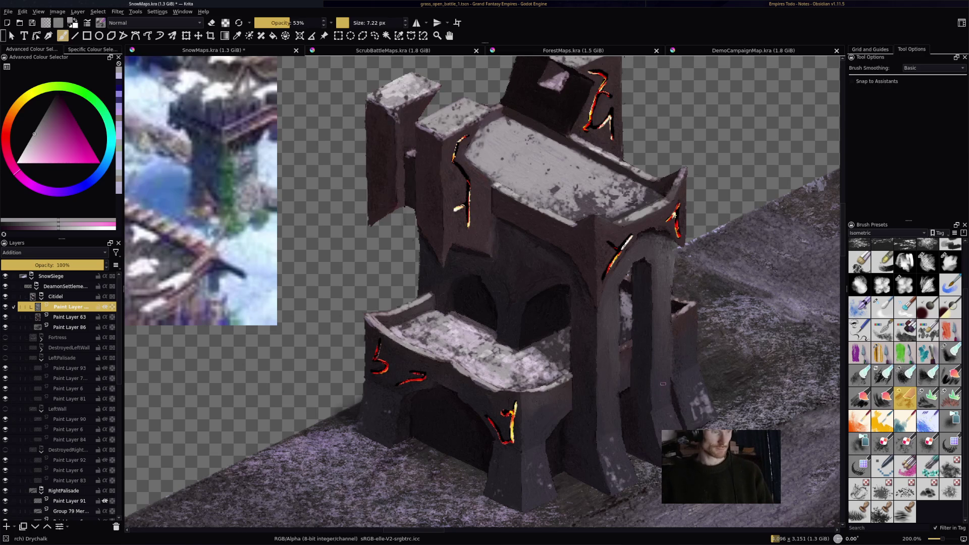
scroll(674, 376, "down", 1)
- Frame the whole snowy map, then select and fold away the Citidel layer group
scroll(482, 292, "down", 3)
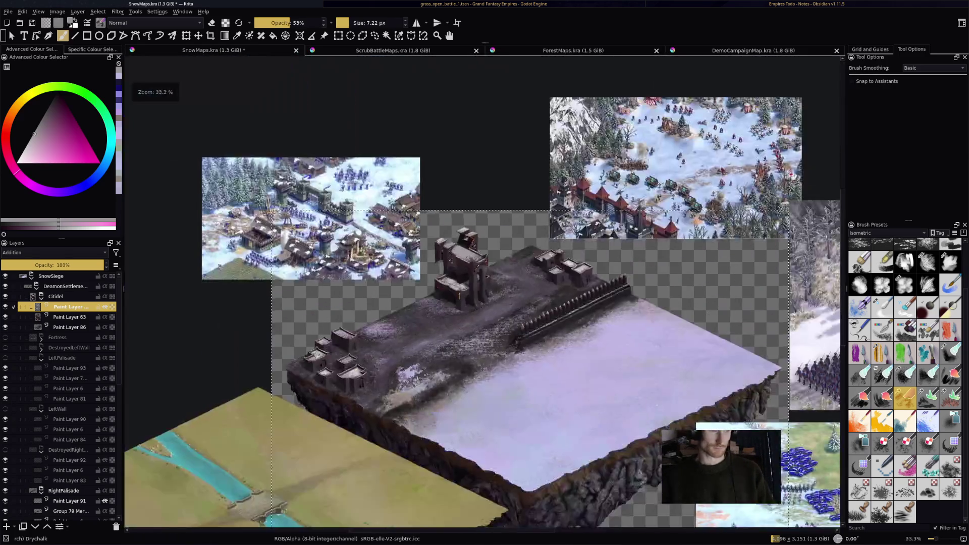
scroll(482, 291, "up", 1)
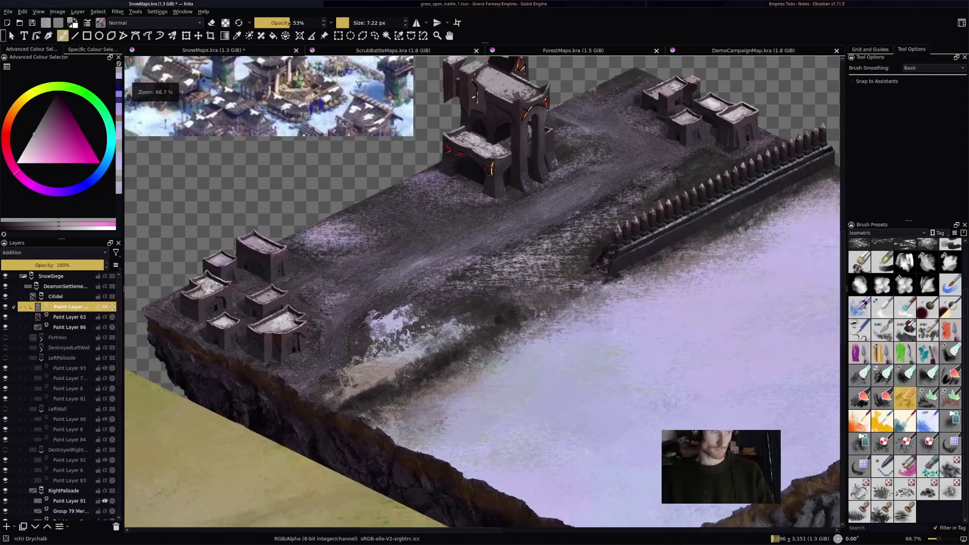
left_click_drag(482, 292, 513, 289)
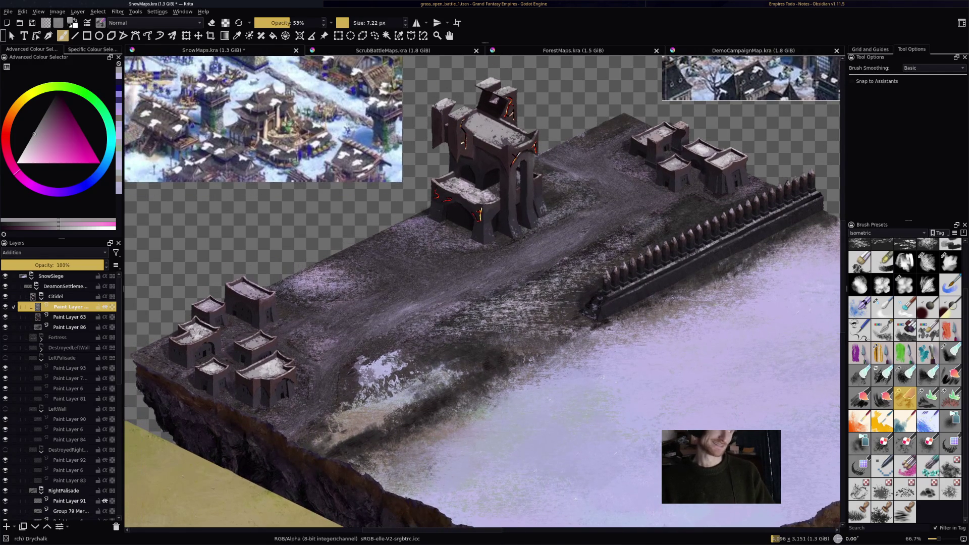
left_click(57, 296)
left_click(41, 296)
mouse_move(71, 347)
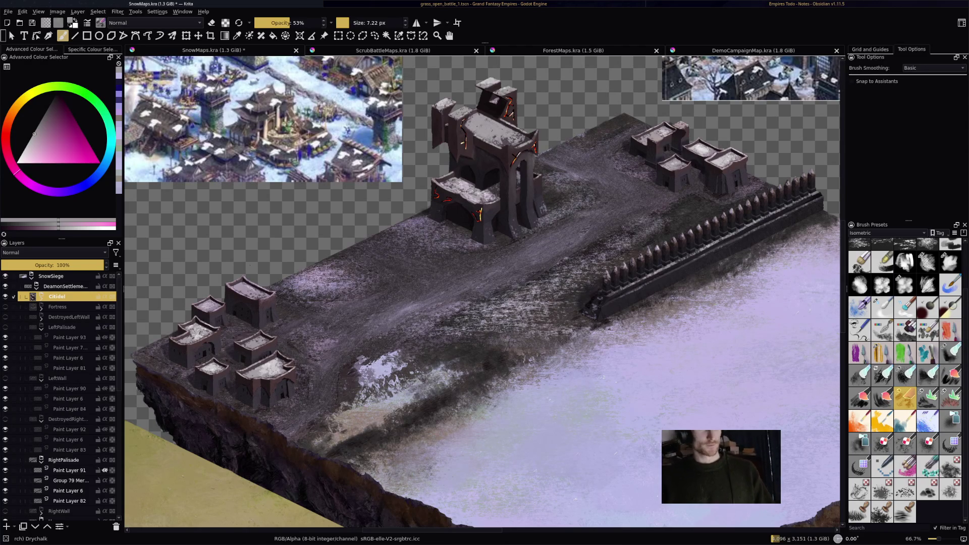
scroll(732, 177, "up", 4)
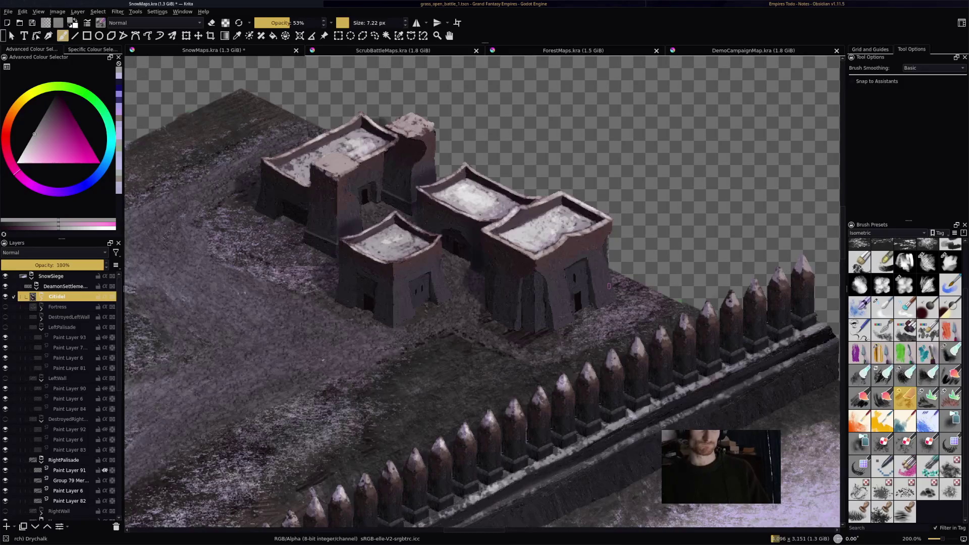
scroll(483, 292, "down", 1)
scroll(482, 292, "down", 1)
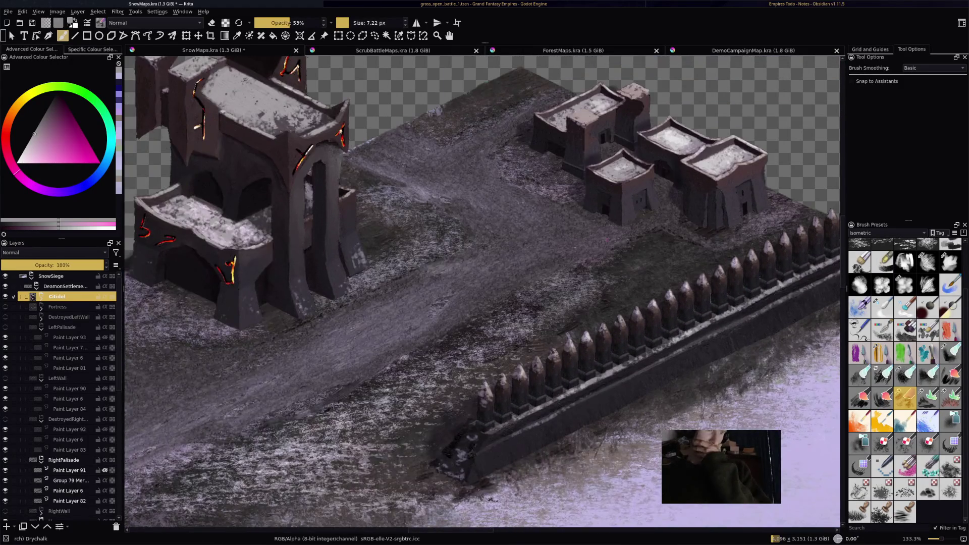
scroll(483, 292, "down", 2)
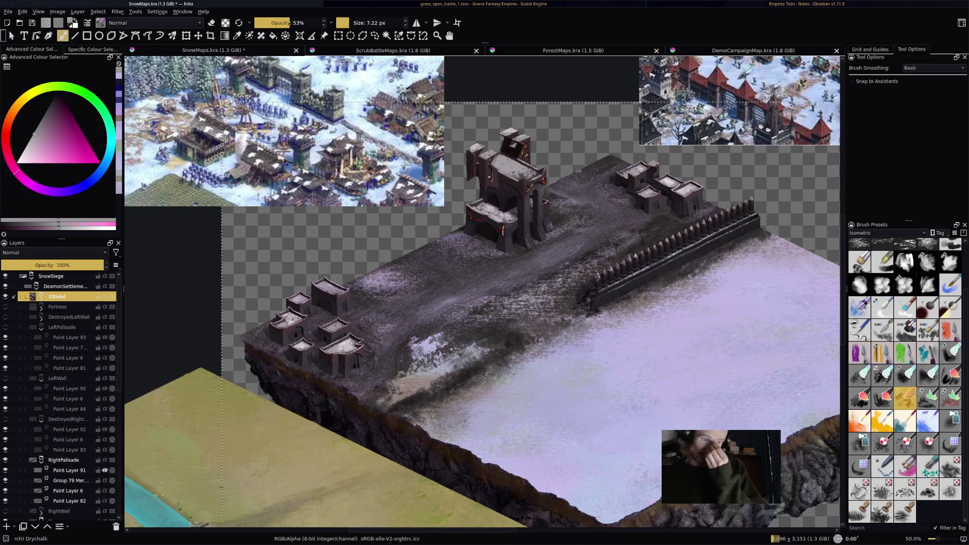
scroll(746, 251, "up", 3)
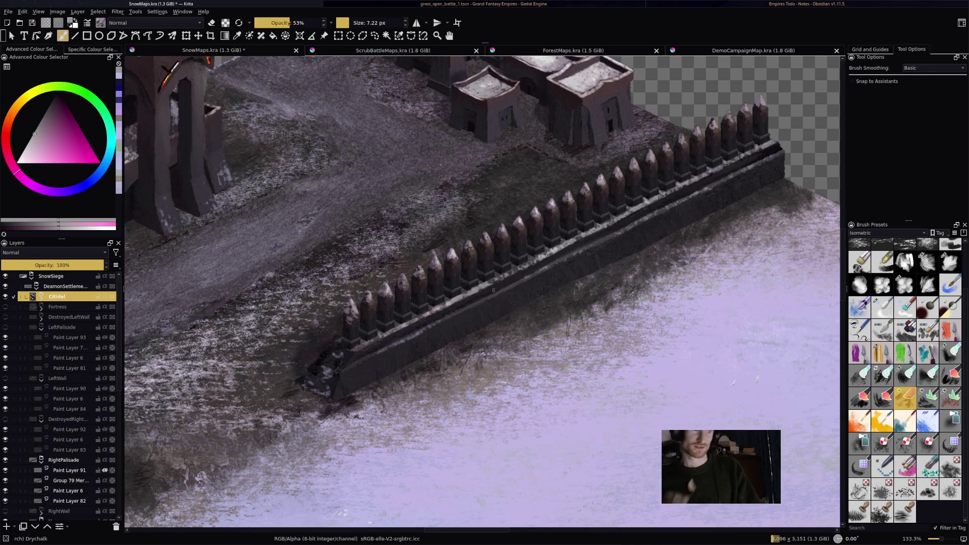
scroll(483, 293, "down", 1)
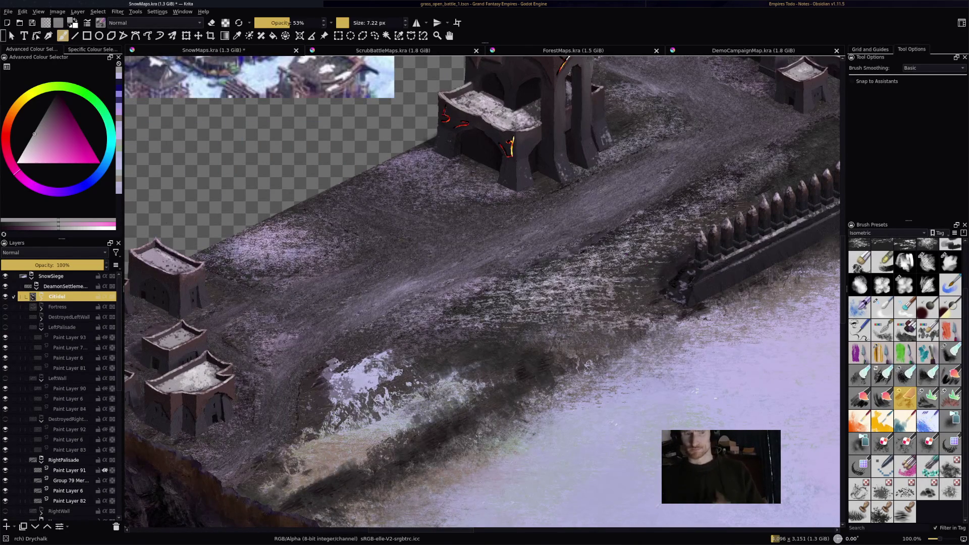
left_click_drag(483, 292, 276, 317)
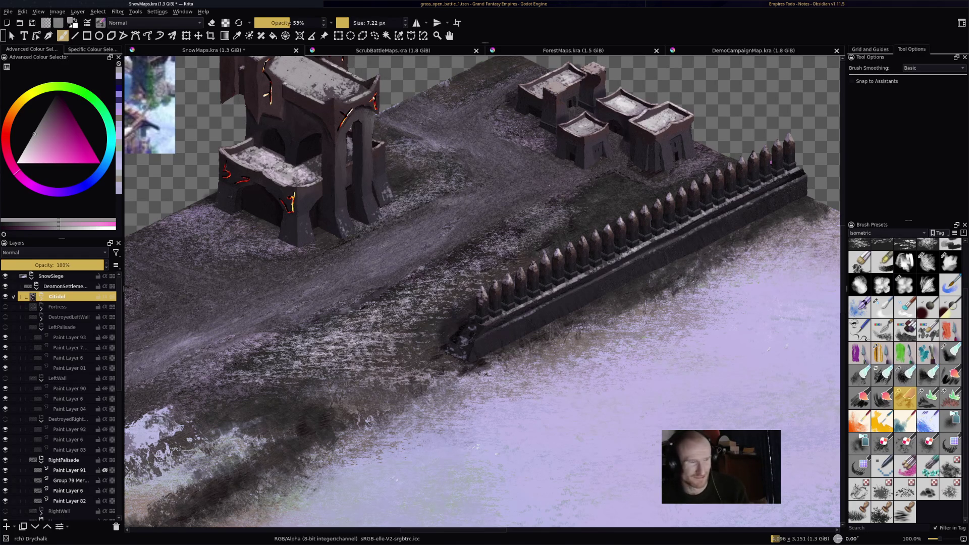
left_click_drag(482, 293, 437, 265)
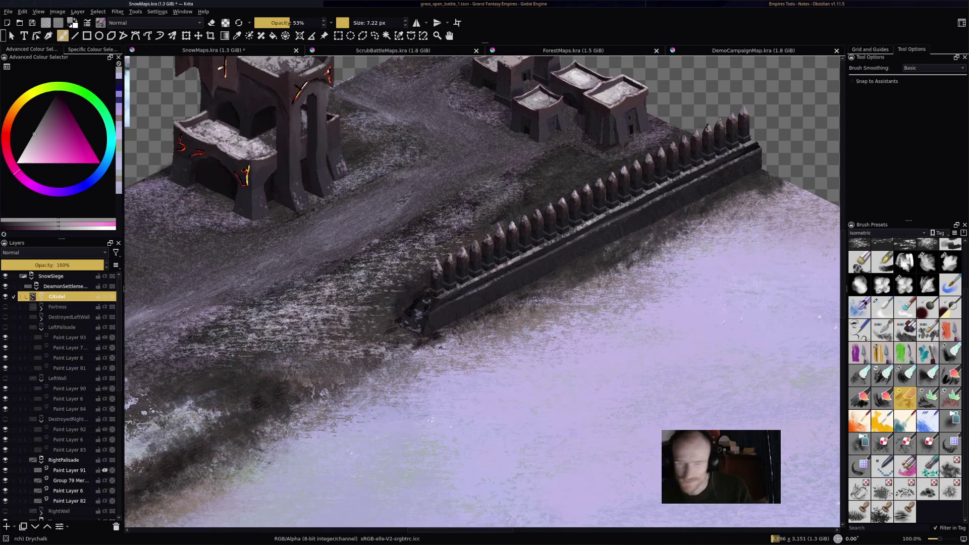
key("minus")
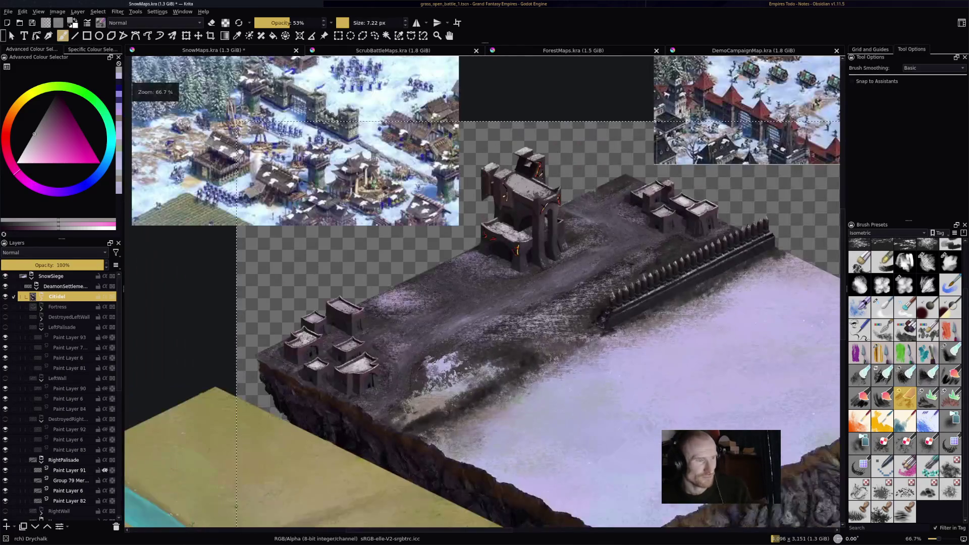
- Zoom out, fold the demon settlement group, and collapse SnowSiege
key("minus")
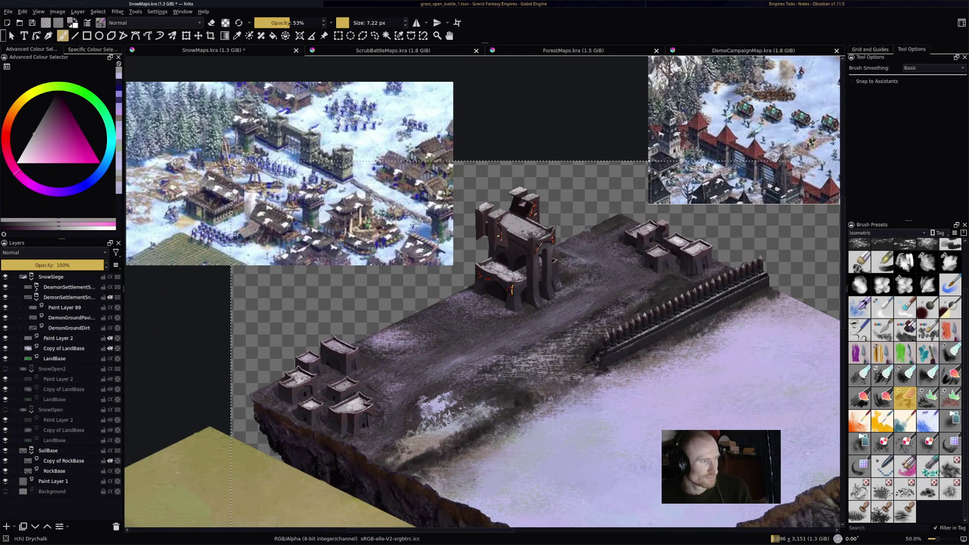
left_click(69, 298)
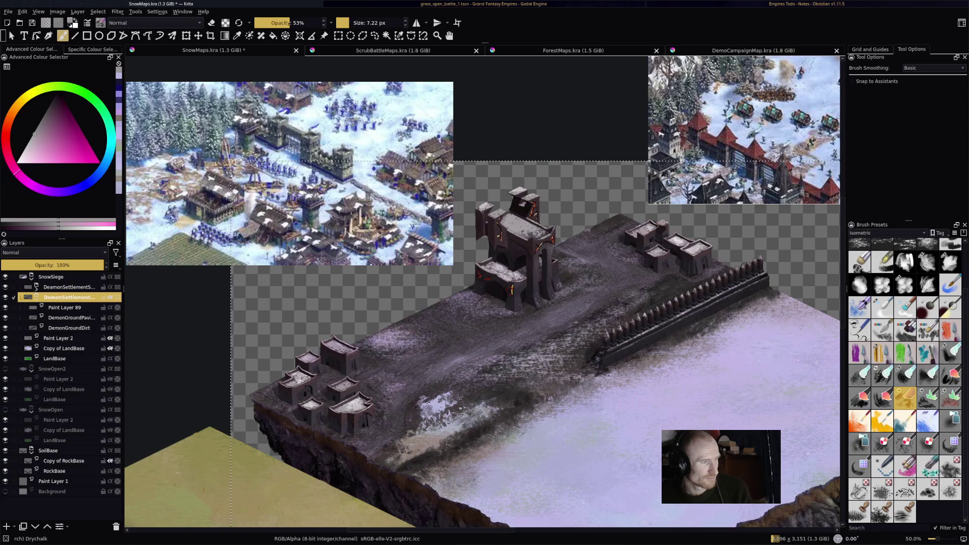
left_click(68, 287)
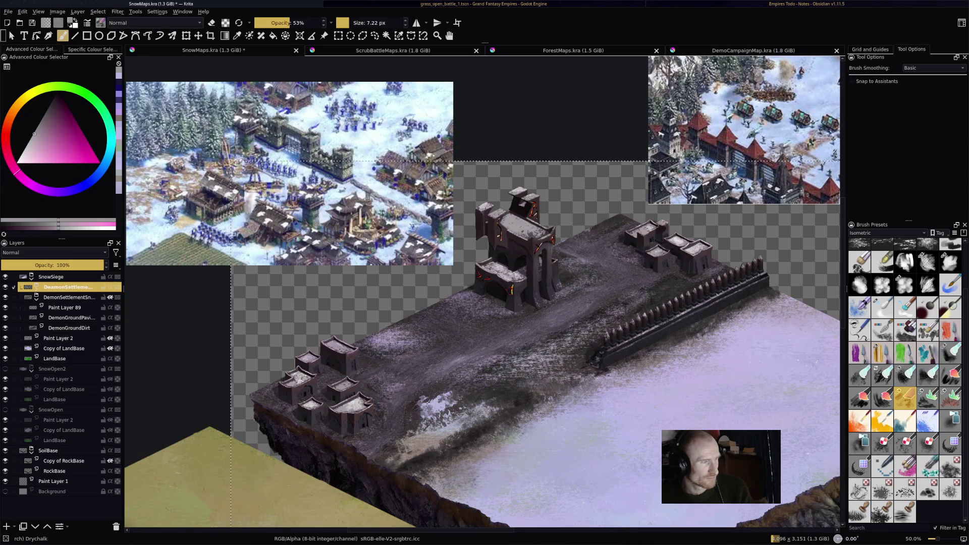
left_click(36, 298)
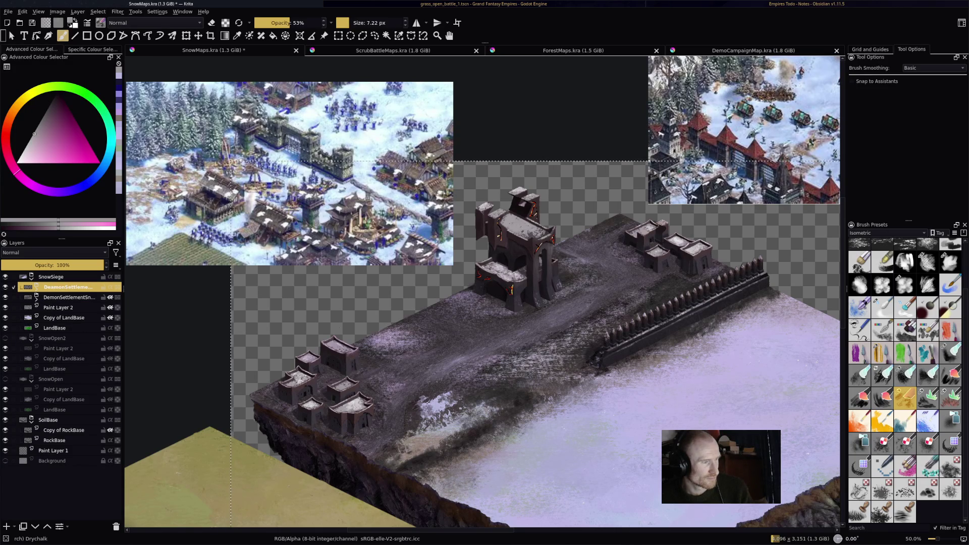
left_click(31, 277)
- Collapse SnowOpen2 and SnowOpen, reopen SnowSiege, and select its demon settlement layer
scroll(481, 292, "right", 2)
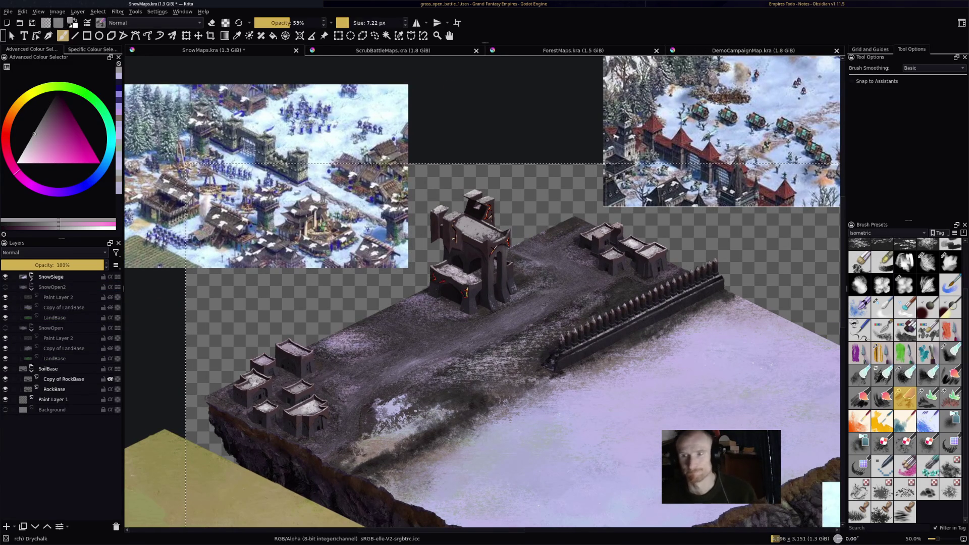
scroll(482, 292, "down", 3)
scroll(482, 292, "up", 2)
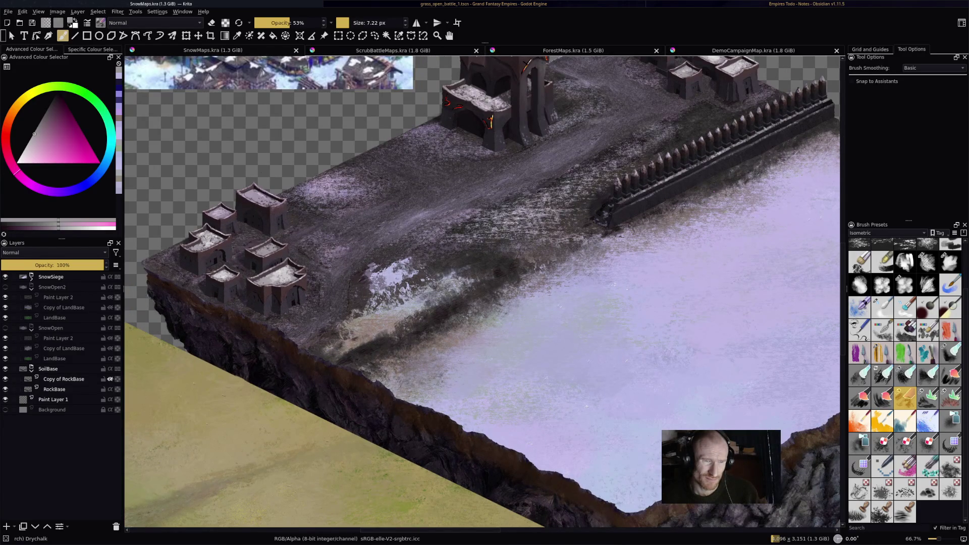
scroll(482, 292, "down", 1)
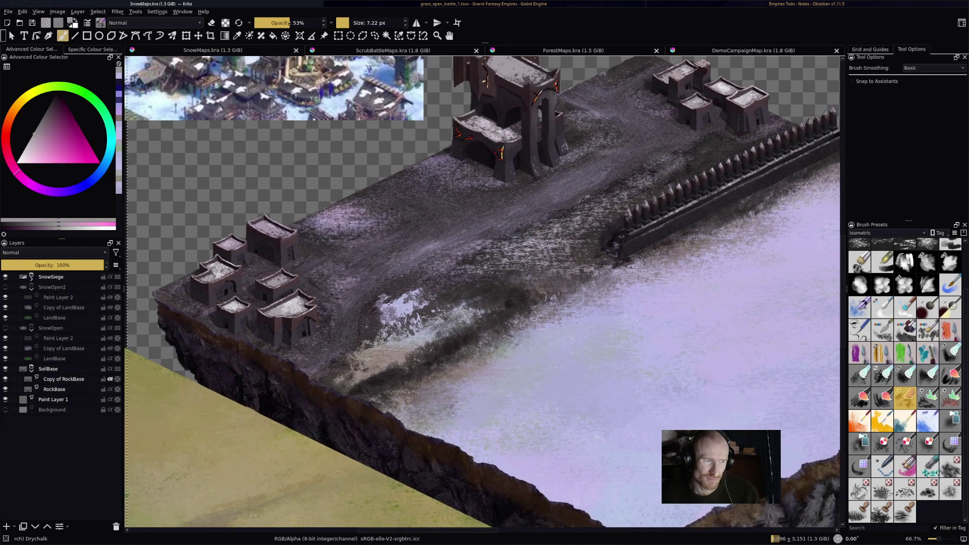
scroll(483, 292, "down", 1)
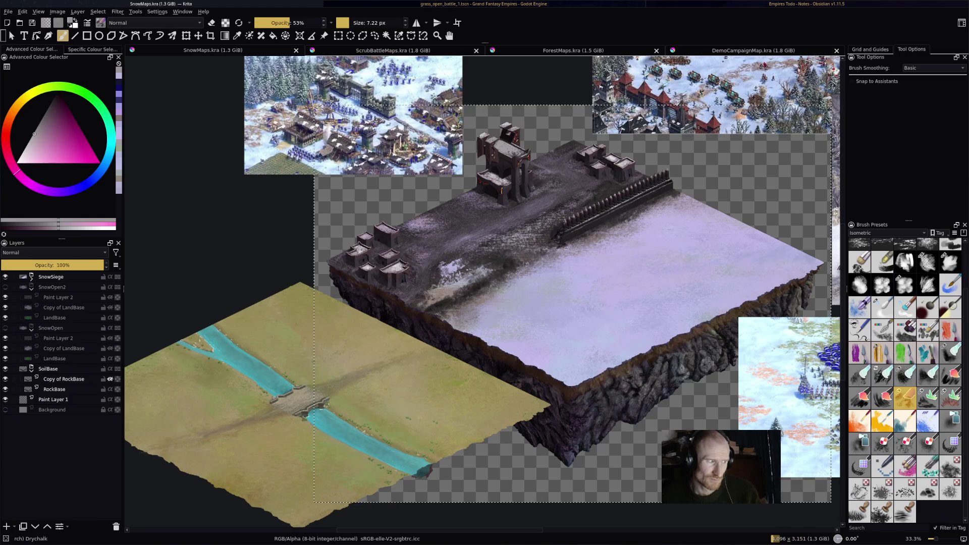
left_click(31, 288)
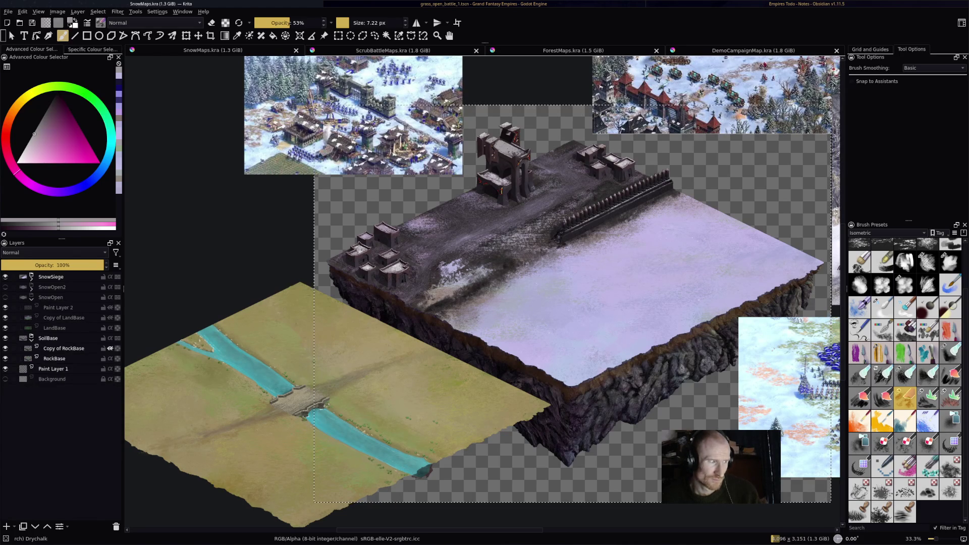
left_click(31, 297)
left_click(51, 277)
left_click(31, 277)
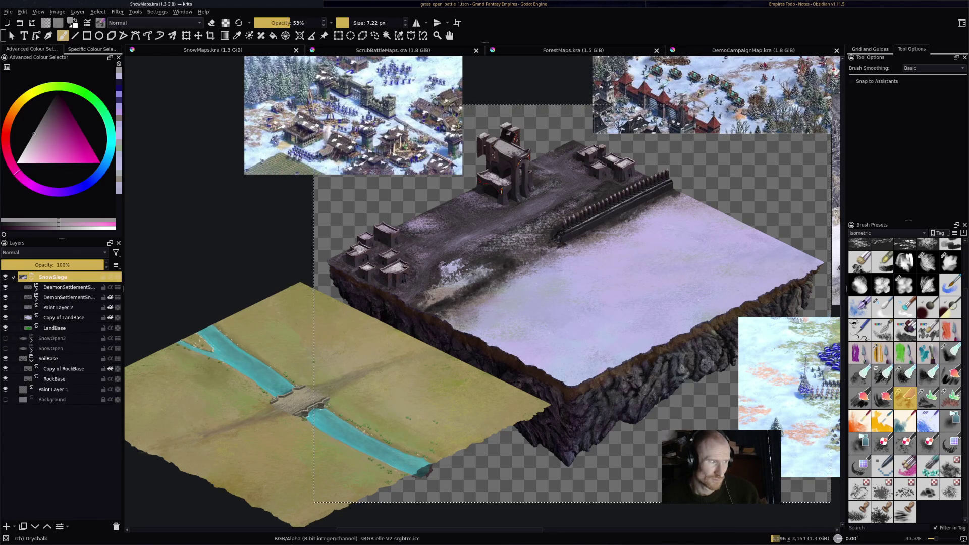
left_click(66, 286)
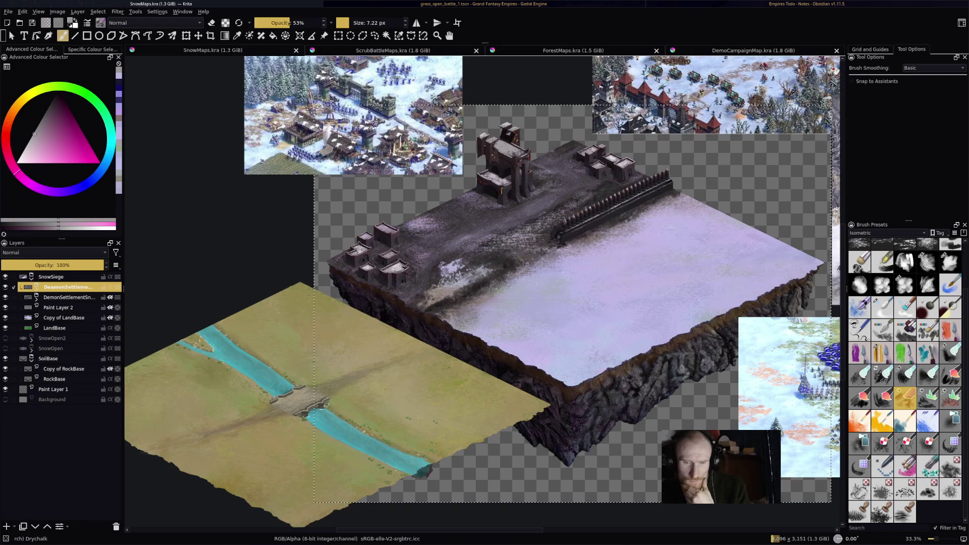
- Collapse the SnowSiege group and toggle it hidden and shown to compare, leaving it visible
scroll(483, 294, "up", 1)
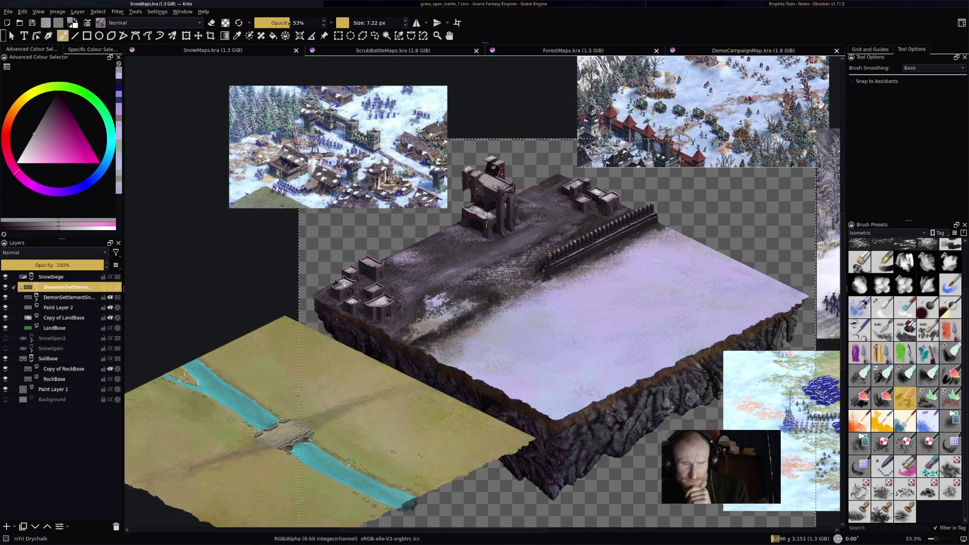
left_click(31, 278)
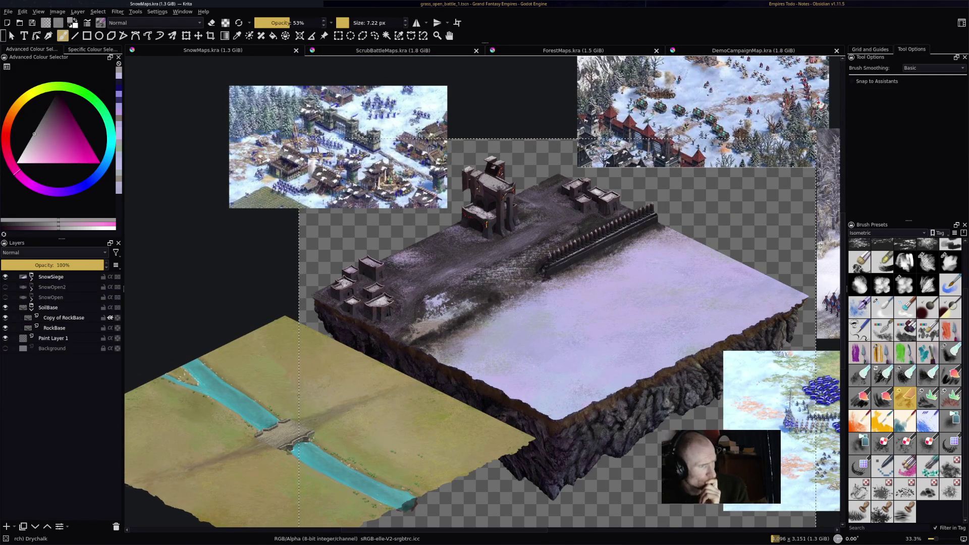
left_click(5, 276)
left_click(5, 276)
left_click(5, 277)
left_click(5, 277)
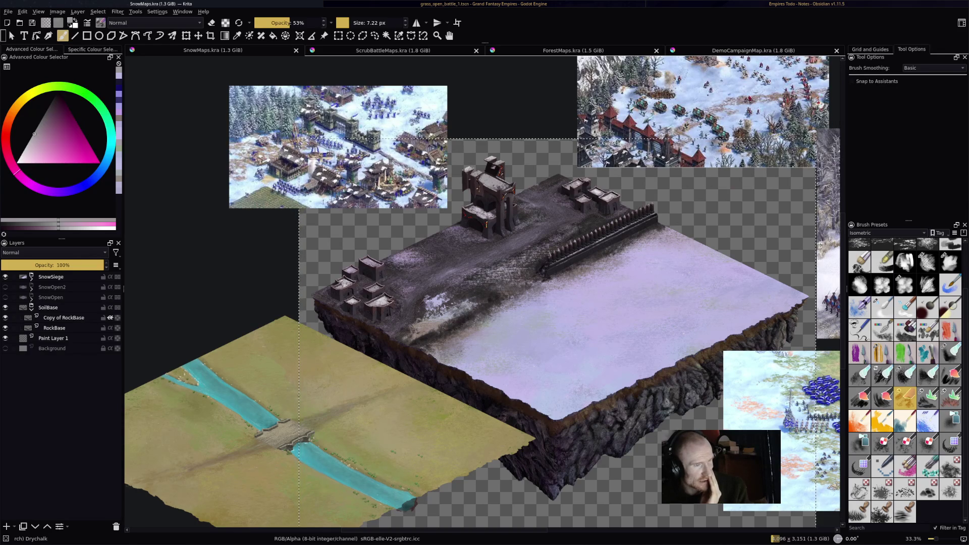
- In ScrubBattleMaps, set the ScrubOpen1 layer to Luminosity blending and collapse ScrubRiver1
key("ctrl+Tab")
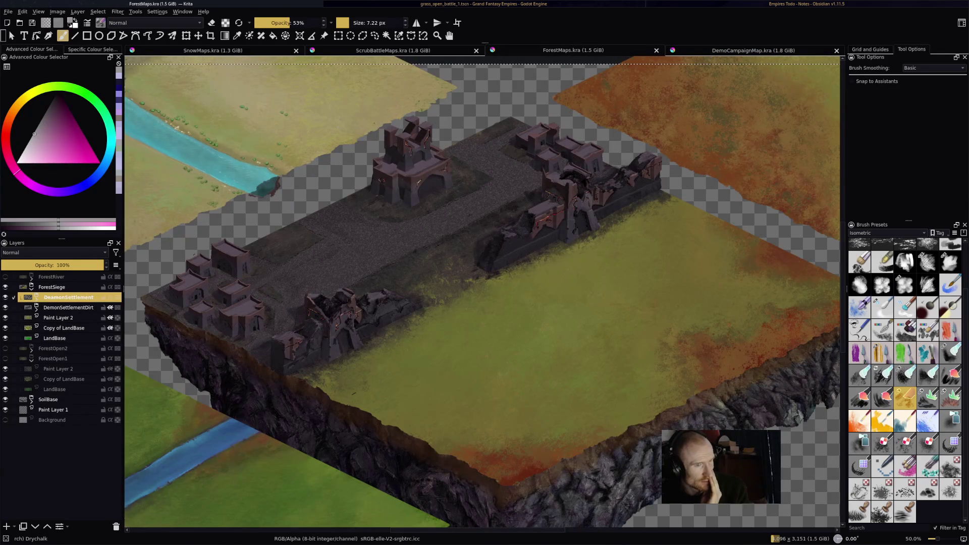
key("ctrl+Tab")
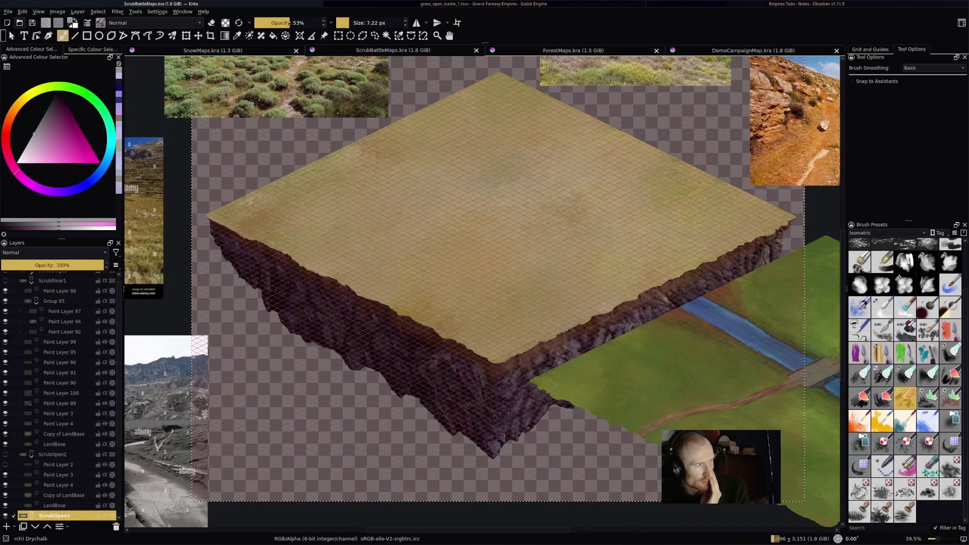
key("alt+shift+y")
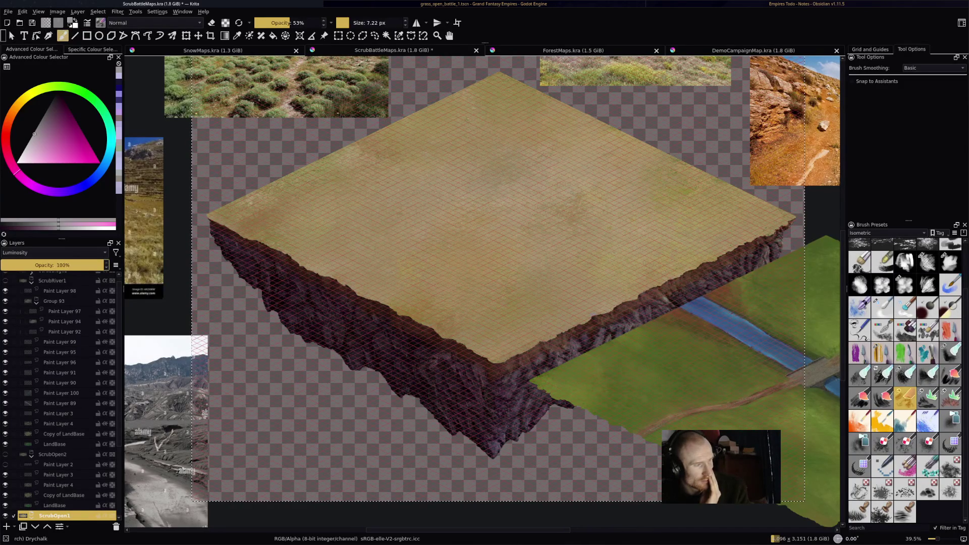
left_click(31, 280)
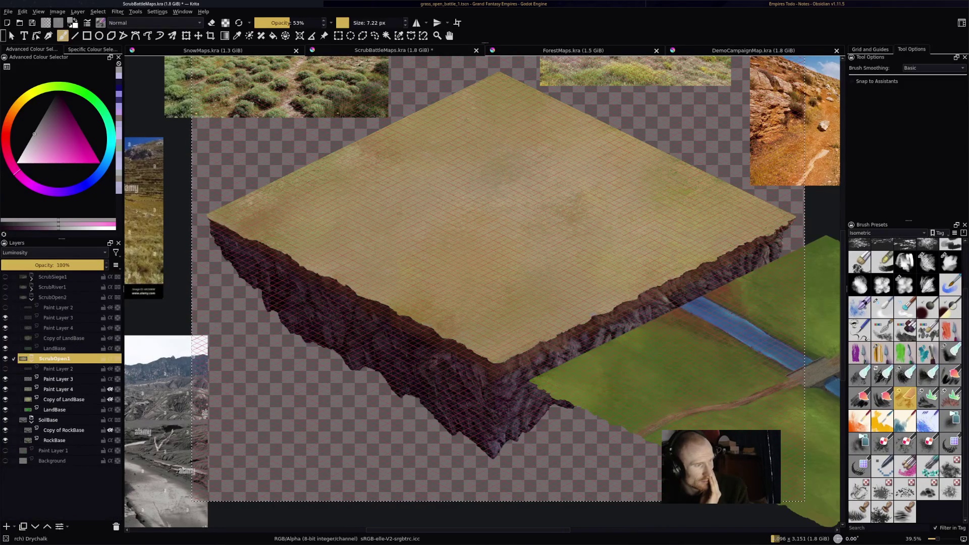
- Expand ScrubSiege1, switch to ForestMaps.kra, and bring up the Open Images dialog
left_click(31, 277)
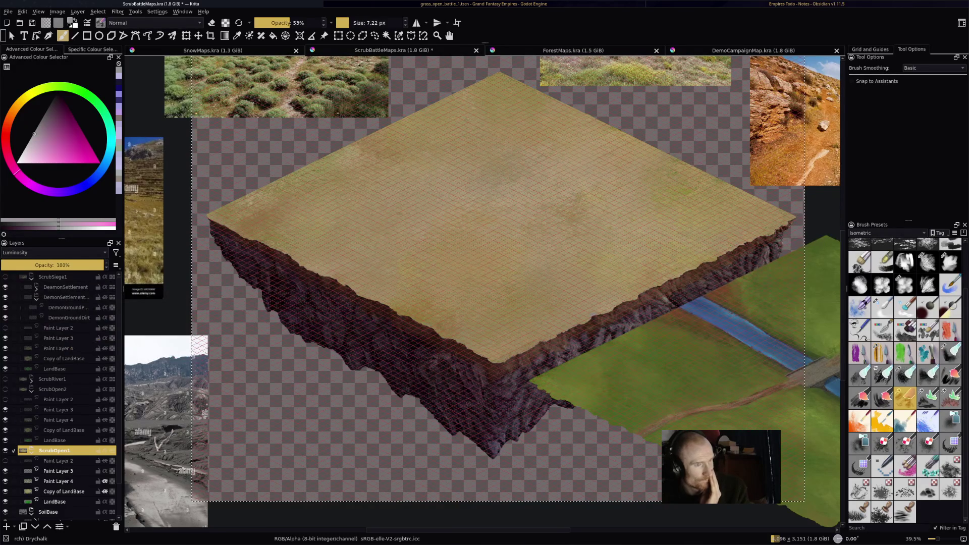
key("ctrl+Tab")
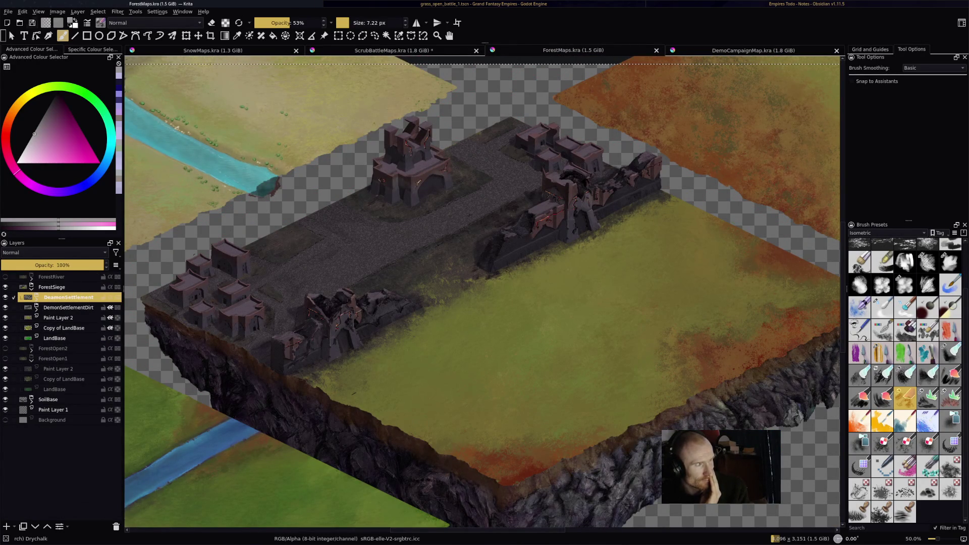
left_click(19, 23)
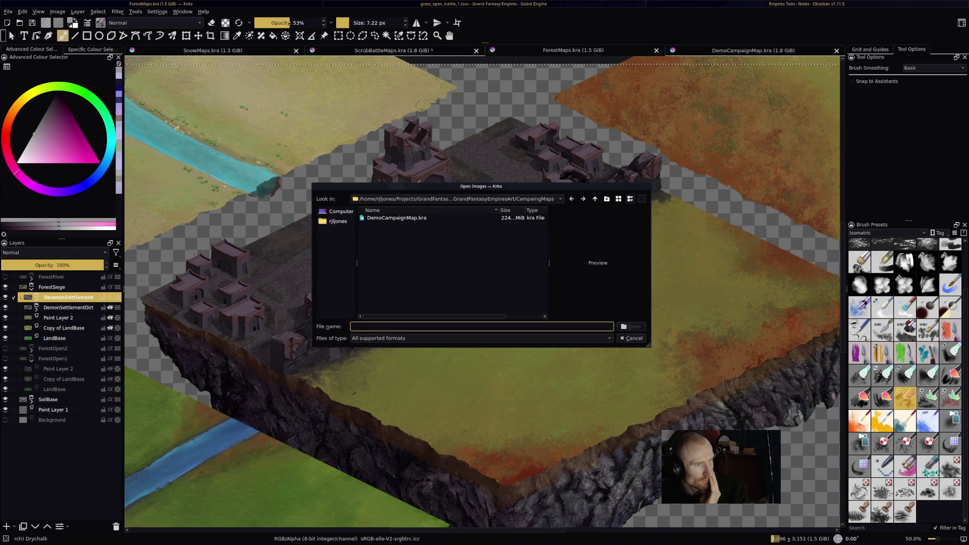
- Go up to GrassFantasyEmpiresArt, into BattleMaps > WorkingMaps, and open GrassBattleMaps.kra
left_click(595, 199)
double_click(383, 217)
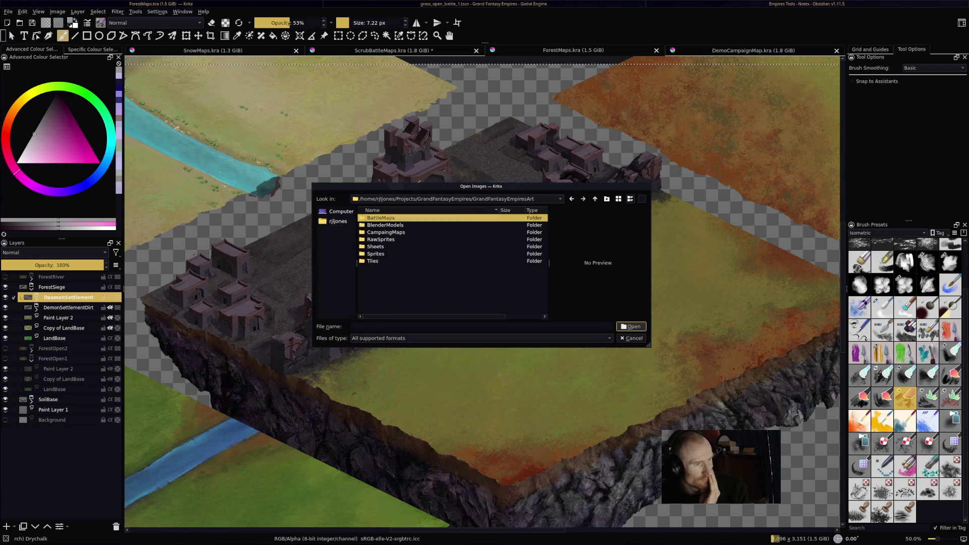
left_click(384, 239)
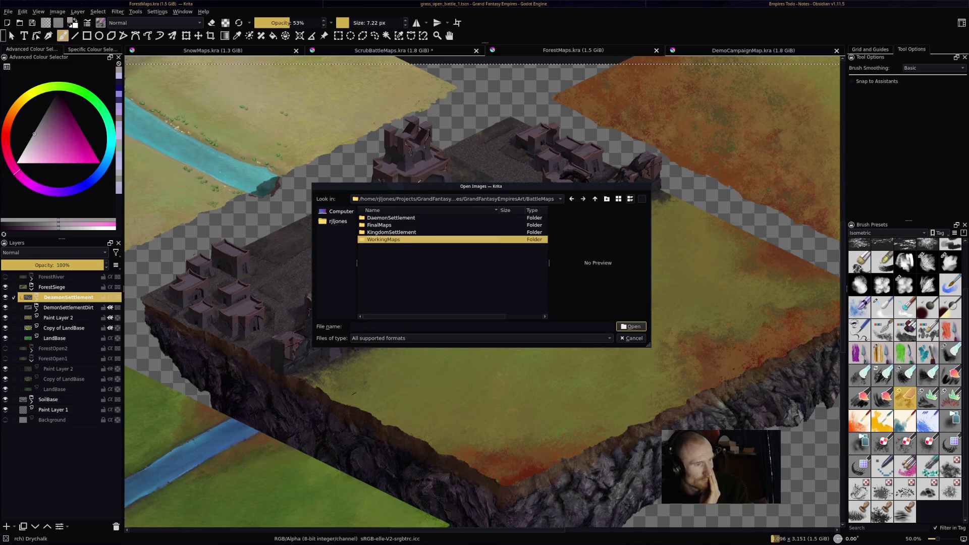
key("Return")
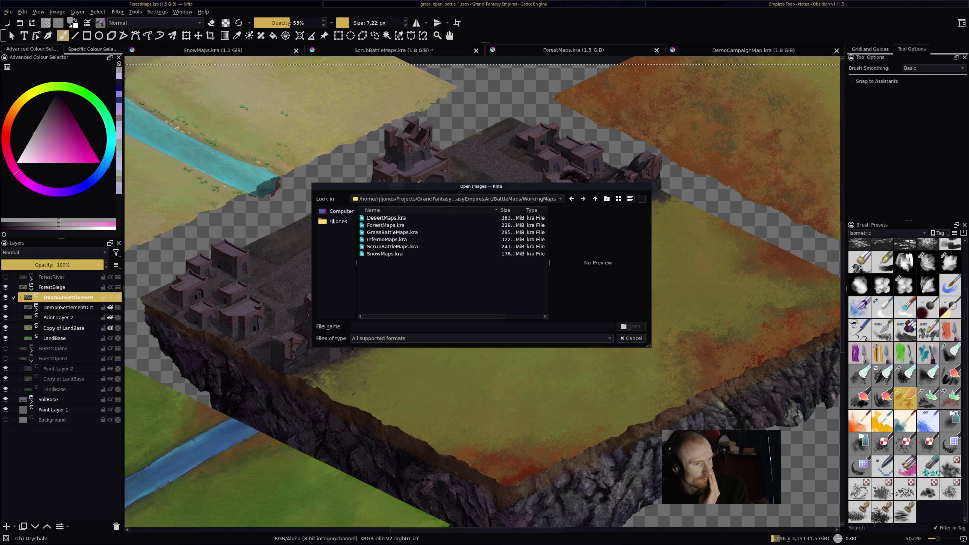
key("Escape")
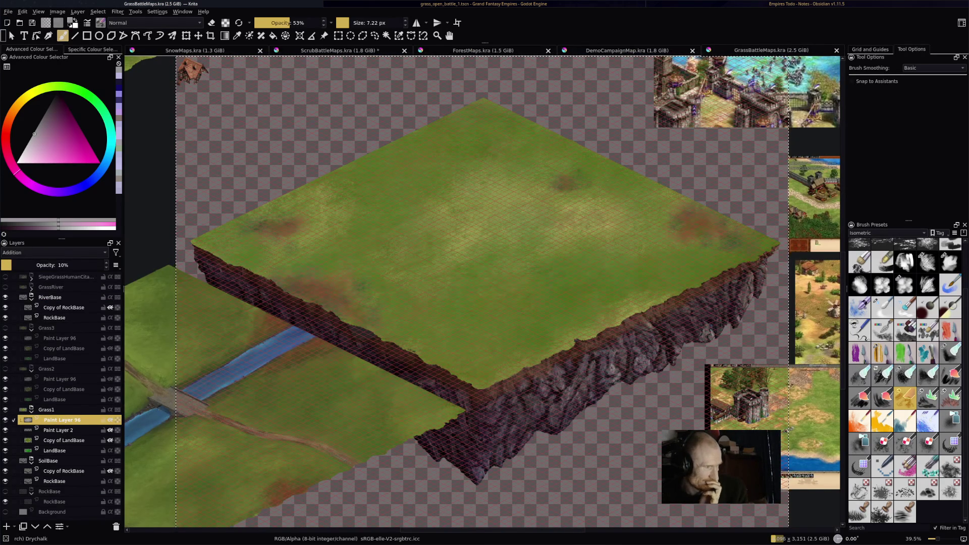
- Show the grass siege group, compare it hidden and shown, and rename it GrassSiege
mouse_move(47, 287)
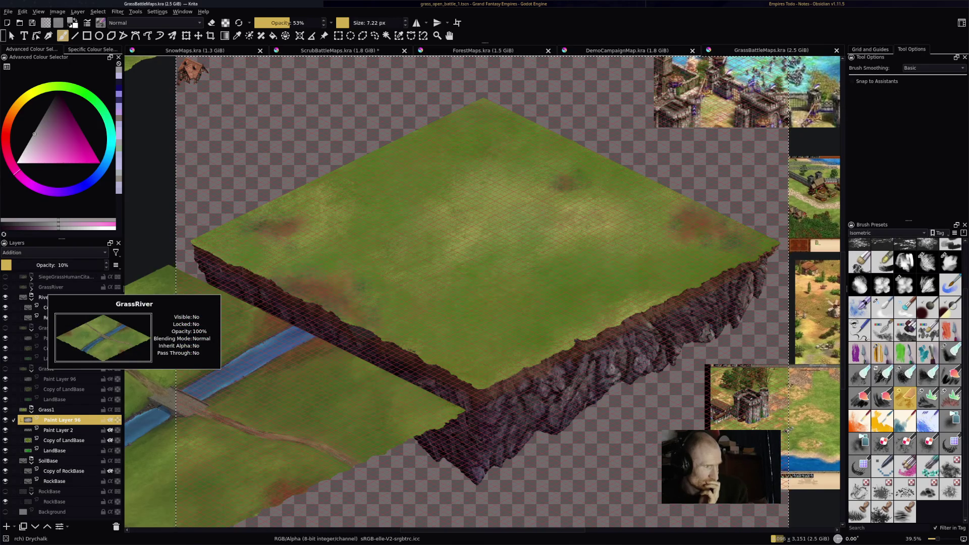
left_click(51, 297)
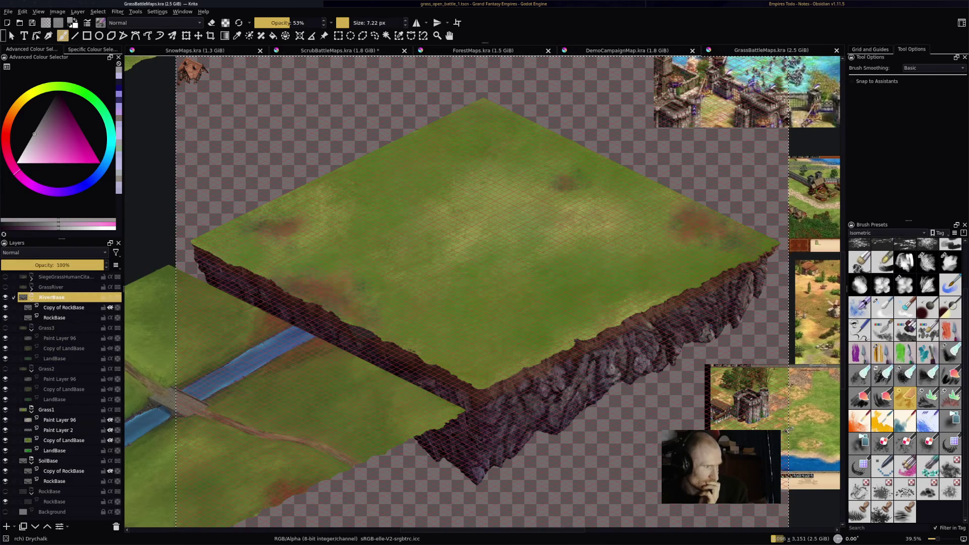
left_click(51, 287)
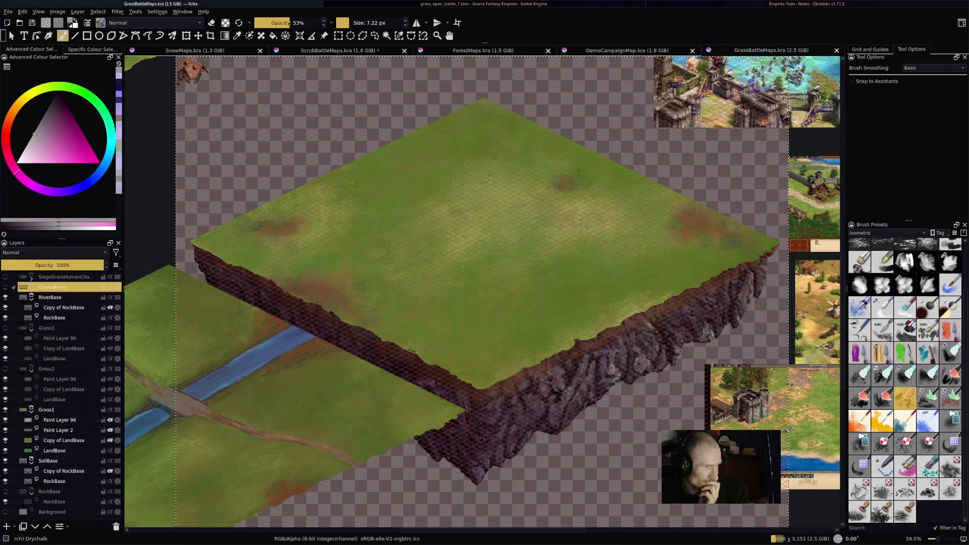
left_click(5, 277)
left_click(5, 277)
left_click(5, 277)
left_click(6, 277)
left_click(5, 276)
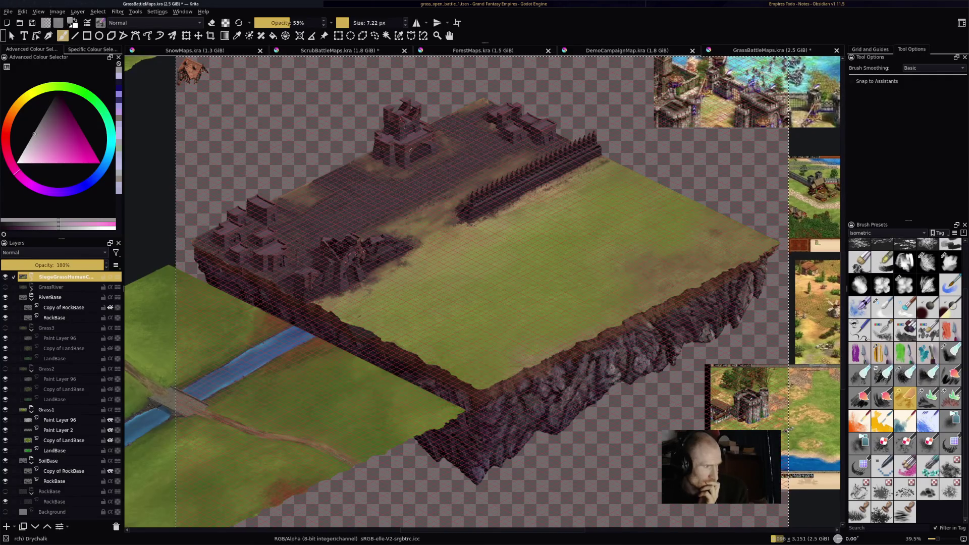
key("F2")
type("GrassSiege")
key("Return")
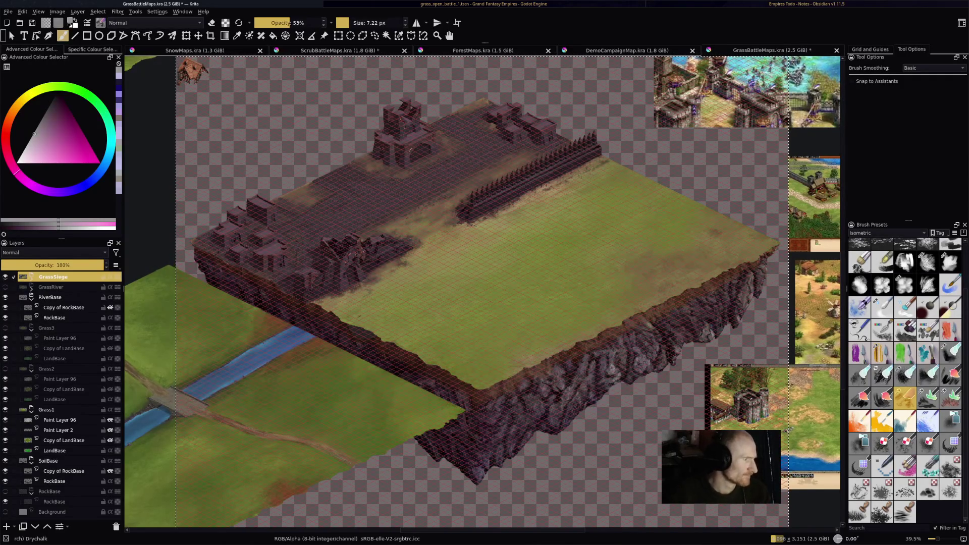
- Hide RiverBase, Grass1 and demon layers; show SettlementHuman and the human dirt road
left_click(32, 297)
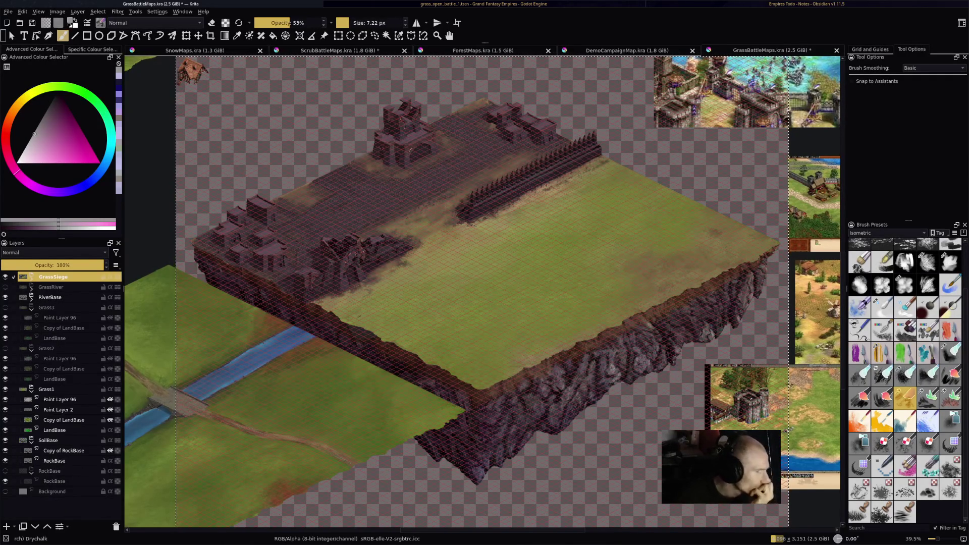
left_click(5, 298)
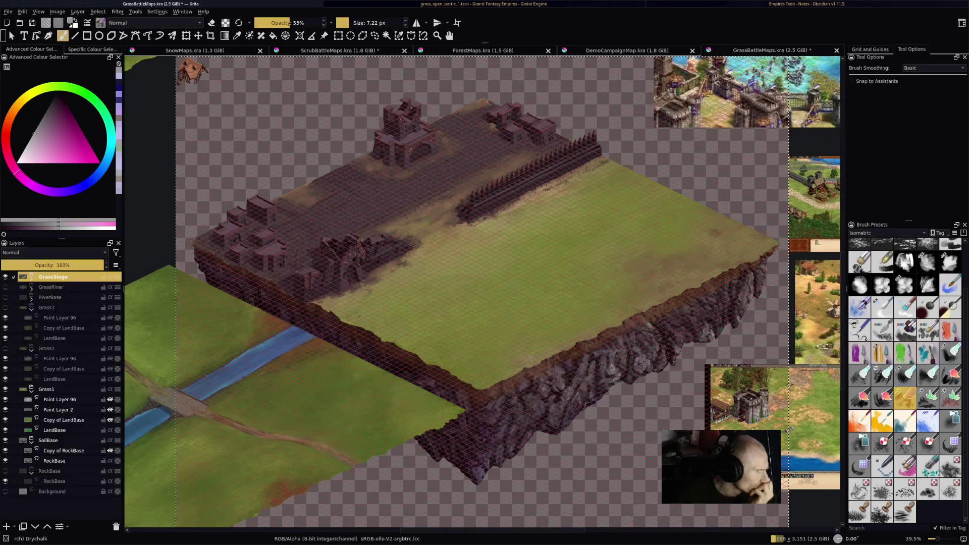
left_click(5, 390)
left_click(31, 277)
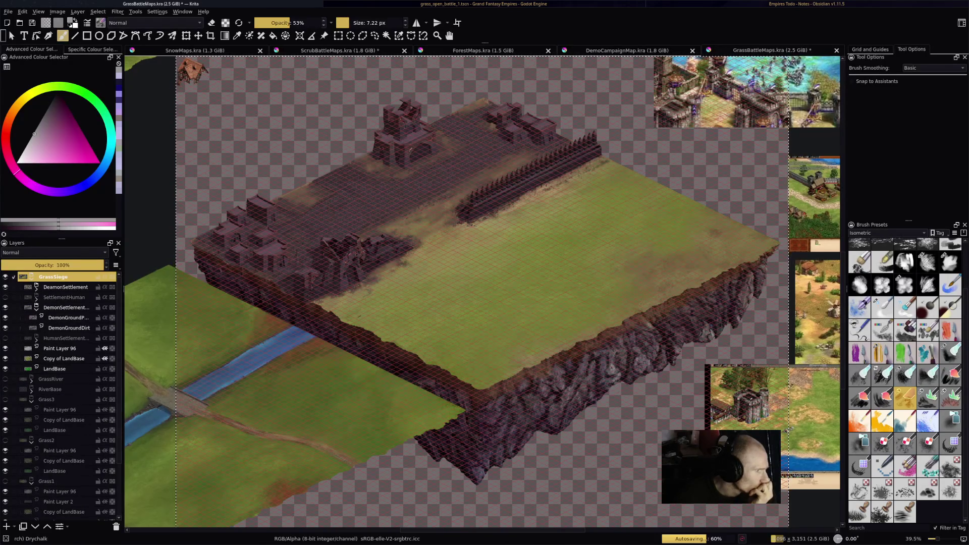
left_click(5, 287)
left_click(5, 297)
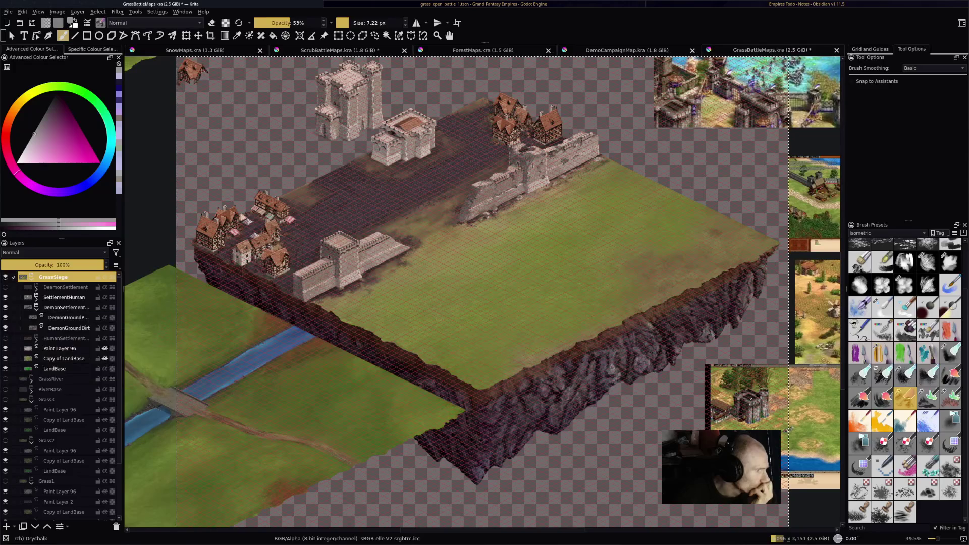
left_click(5, 308)
left_click(64, 339)
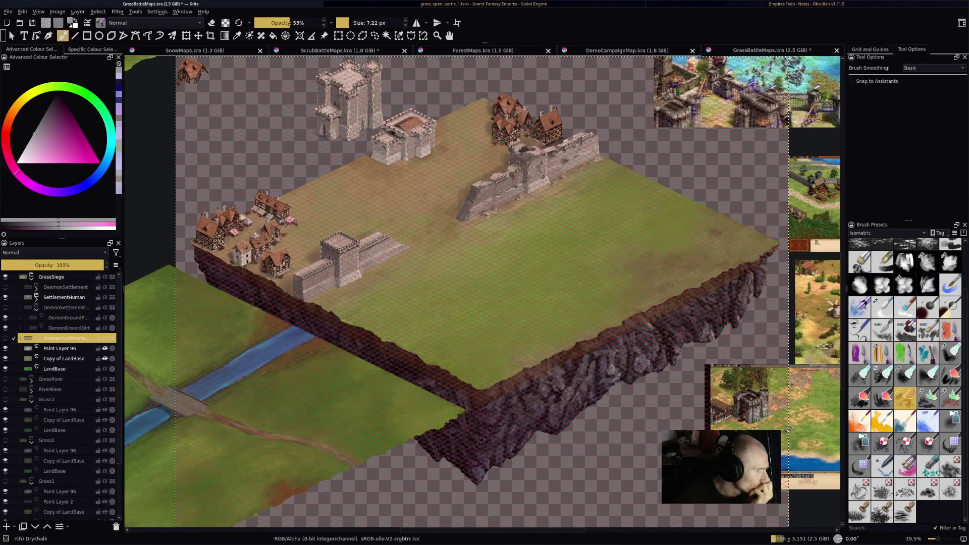
left_click(5, 339)
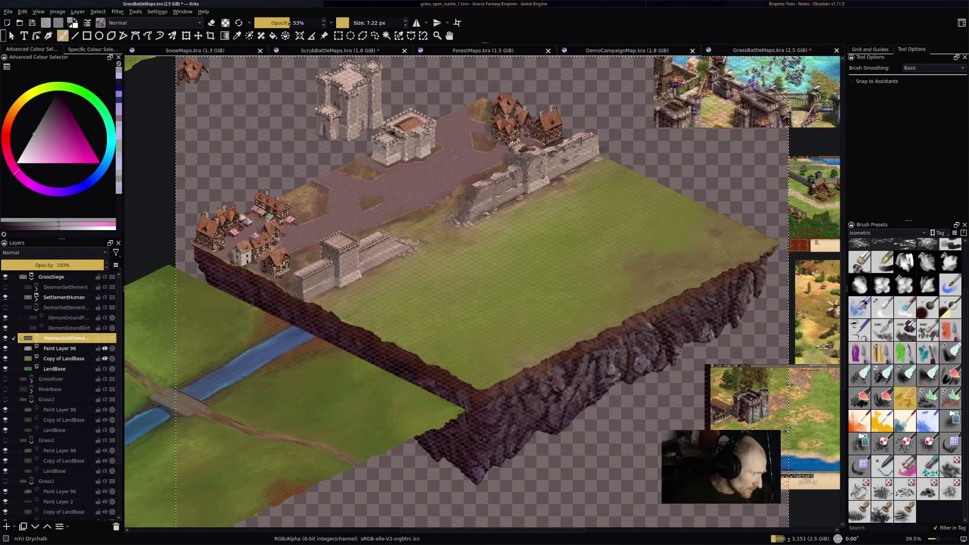
right_click(66, 297)
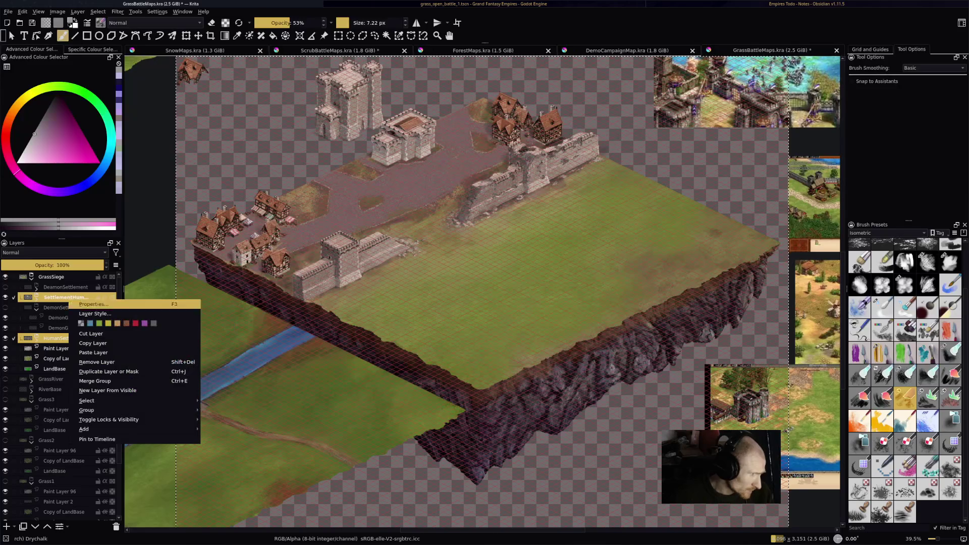
- Copy the human settlement layers, save the grass map, and paste them into SnowMaps.kra
left_click(93, 343)
key("ctrl+s")
left_click(340, 50)
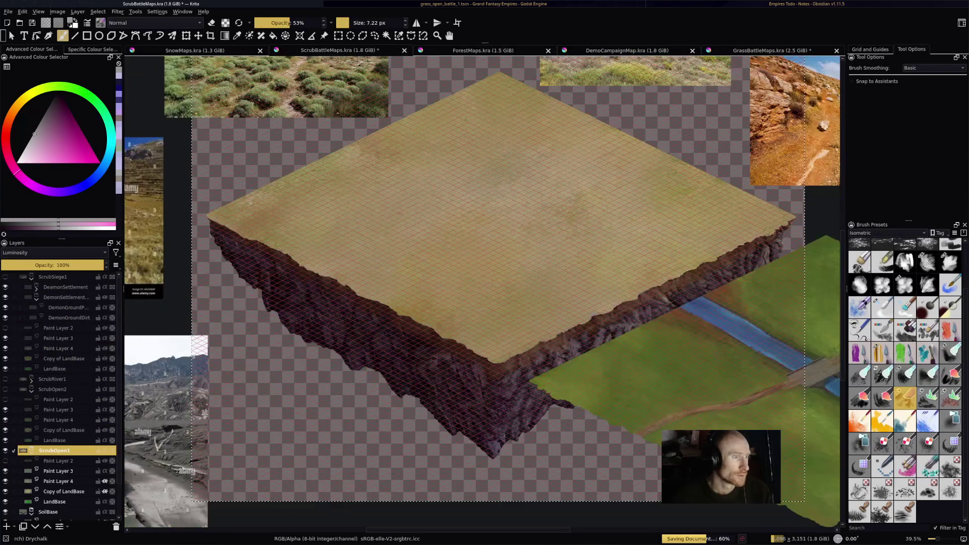
left_click(195, 50)
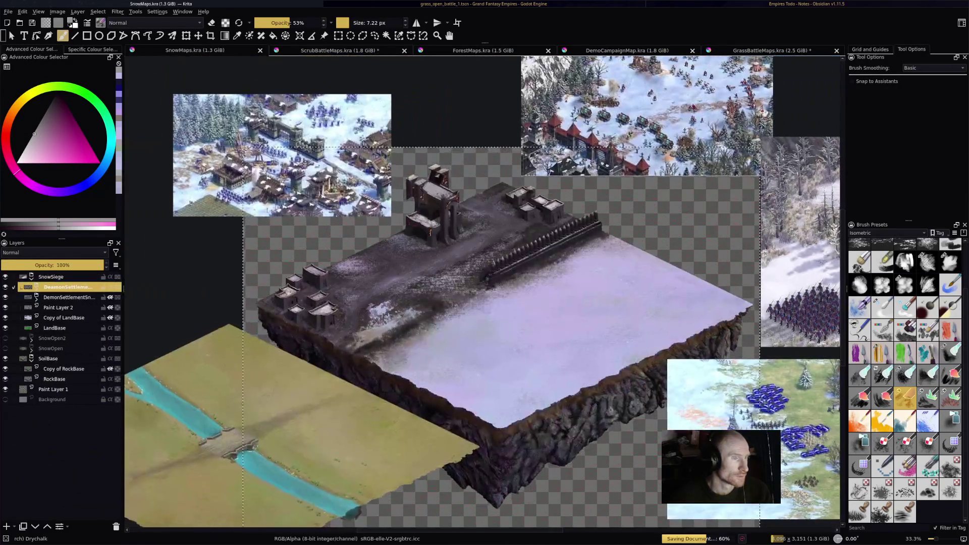
scroll(430, 227, "up", 3)
right_click(20, 280)
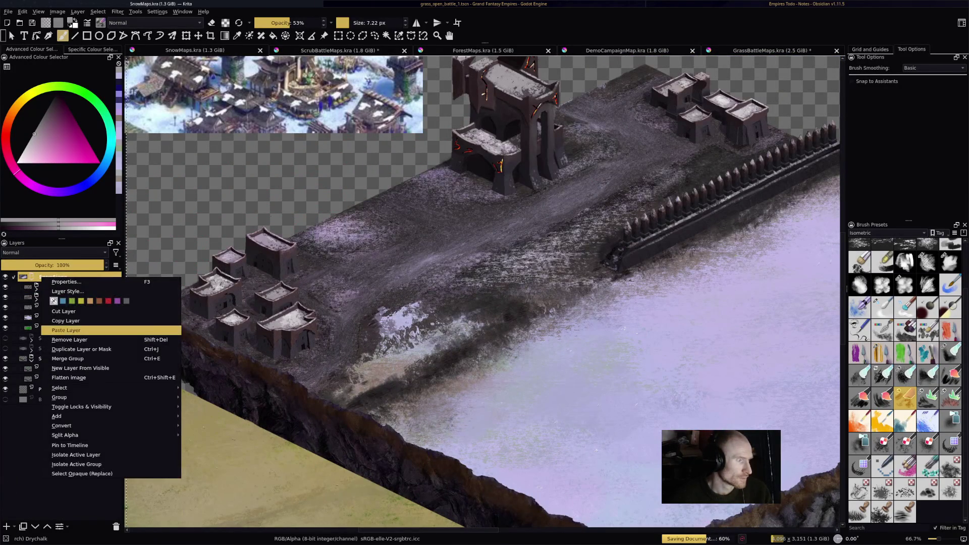
left_click(65, 330)
- Hide the DeamonSettlement buildings and the demon settlement snow layer in the snow map
scroll(333, 333, "down", 1)
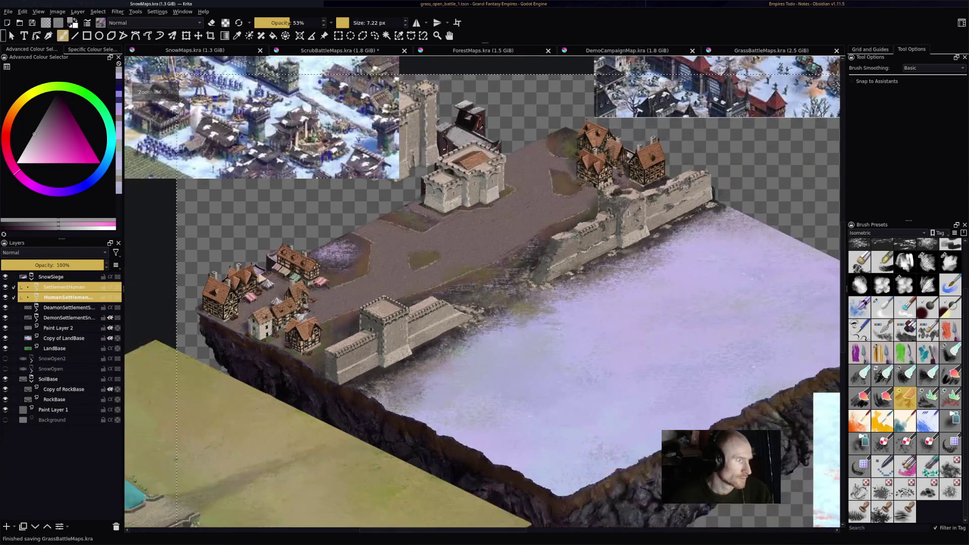
left_click(68, 308)
left_click(5, 307)
left_click(5, 318)
scroll(373, 222, "up", 1)
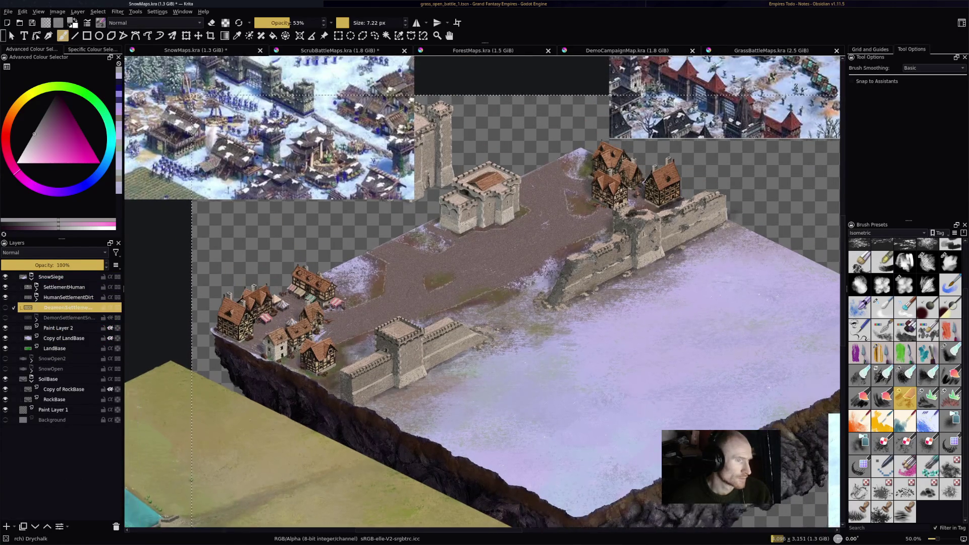
scroll(596, 237, "up", 1)
scroll(414, 253, "down", 1)
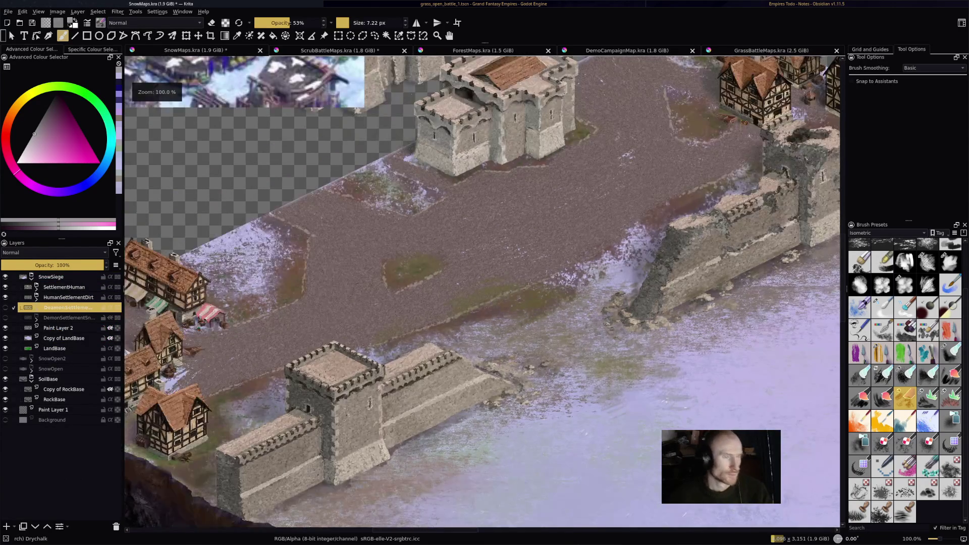
scroll(575, 152, "down", 1)
scroll(575, 151, "up", 3)
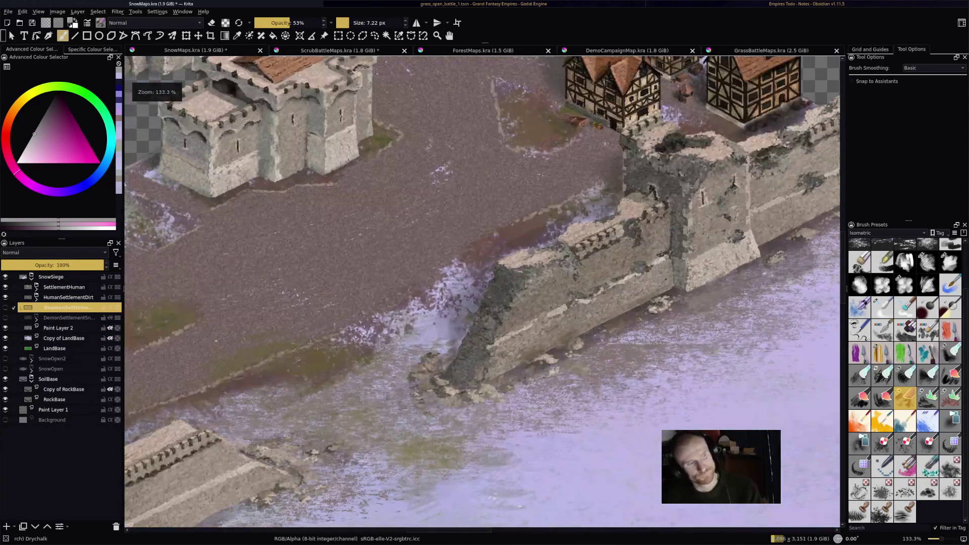
scroll(482, 290, "down", 2)
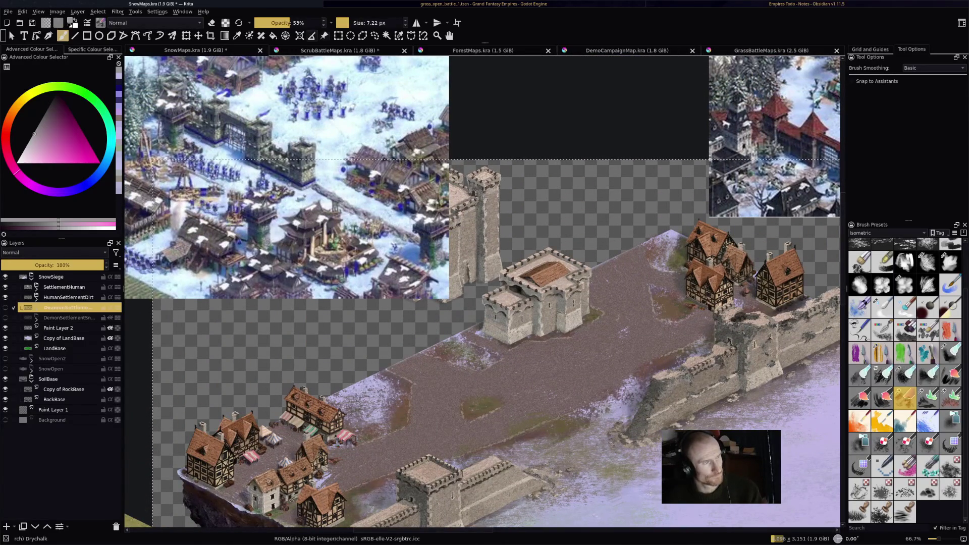
- Move the snowy battle reference image left and inspect the houses, walls and castles
left_click(325, 36)
left_click_drag(353, 228, 198, 224)
left_click_drag(482, 303, 482, 191)
scroll(482, 192, "up", 1)
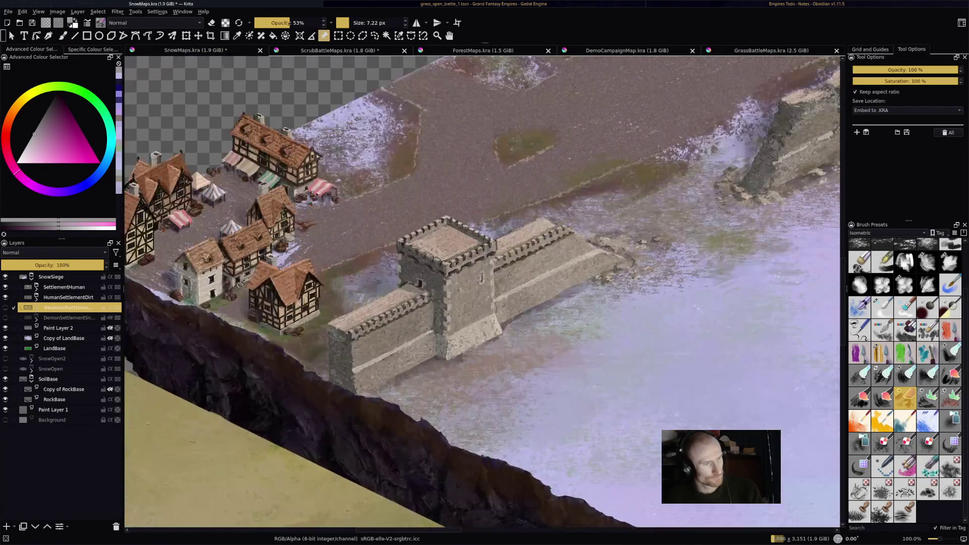
mouse_move(482, 290)
left_mouse_down()
mouse_move(276, 290)
mouse_move(169, 376)
mouse_move(161, 447)
left_mouse_up()
scroll(747, 166, "down", 1)
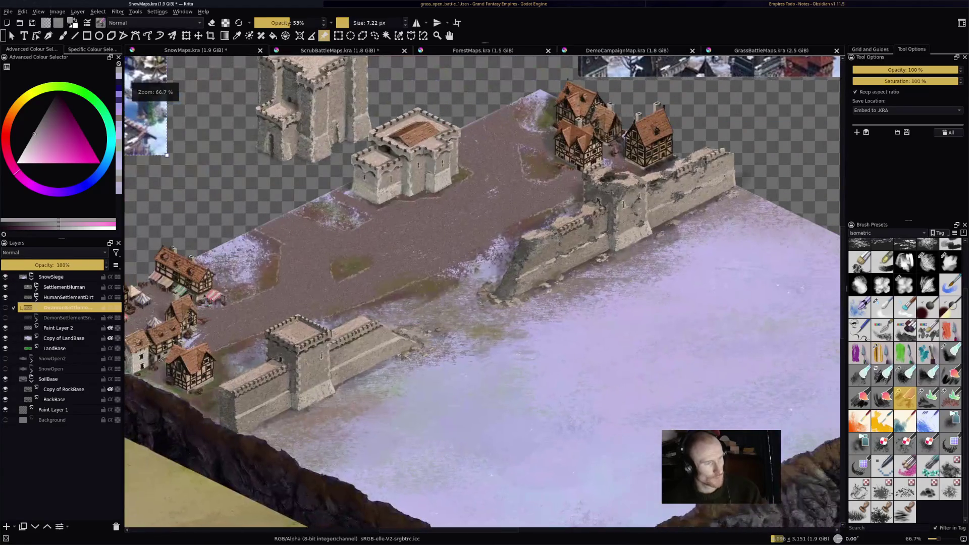
left_click_drag(482, 290, 571, 361)
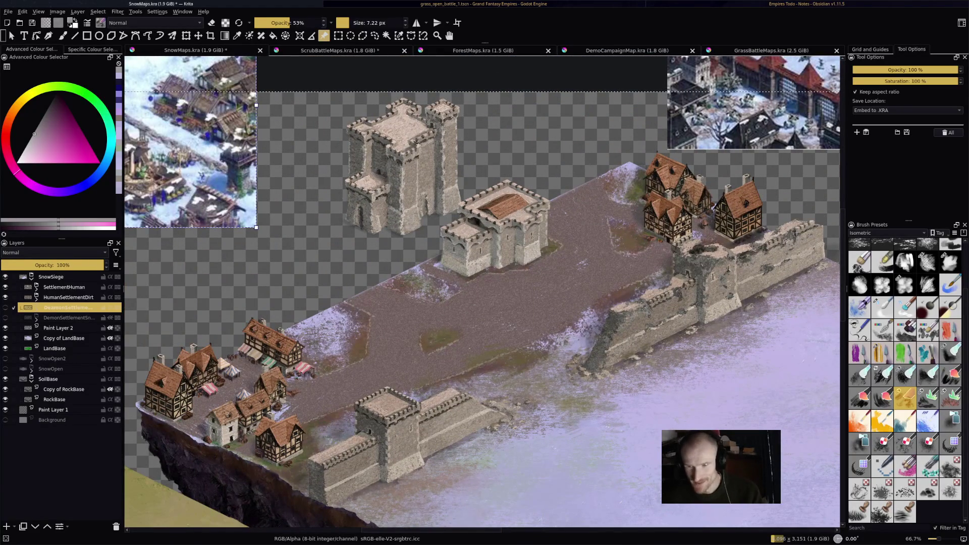
left_click_drag(482, 290, 413, 280)
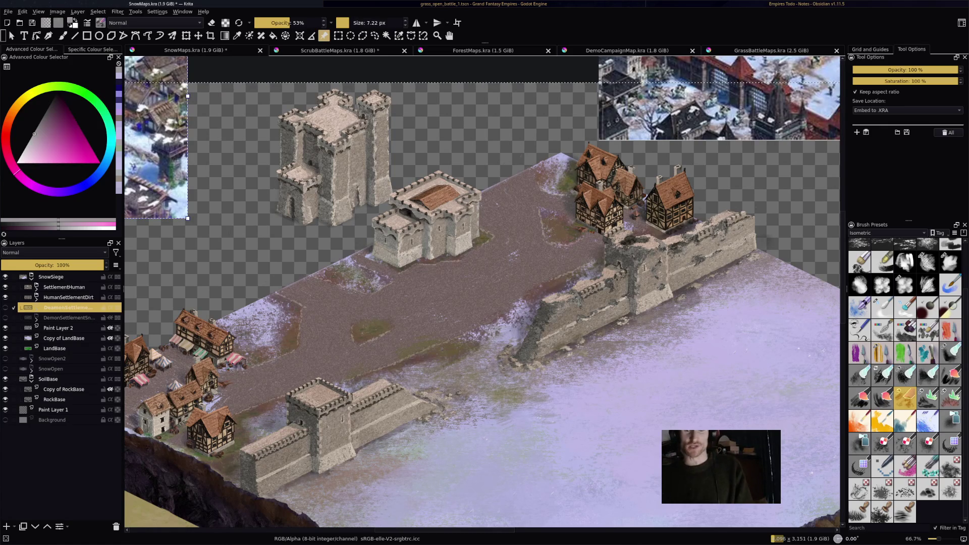
left_click_drag(483, 327, 428, 322)
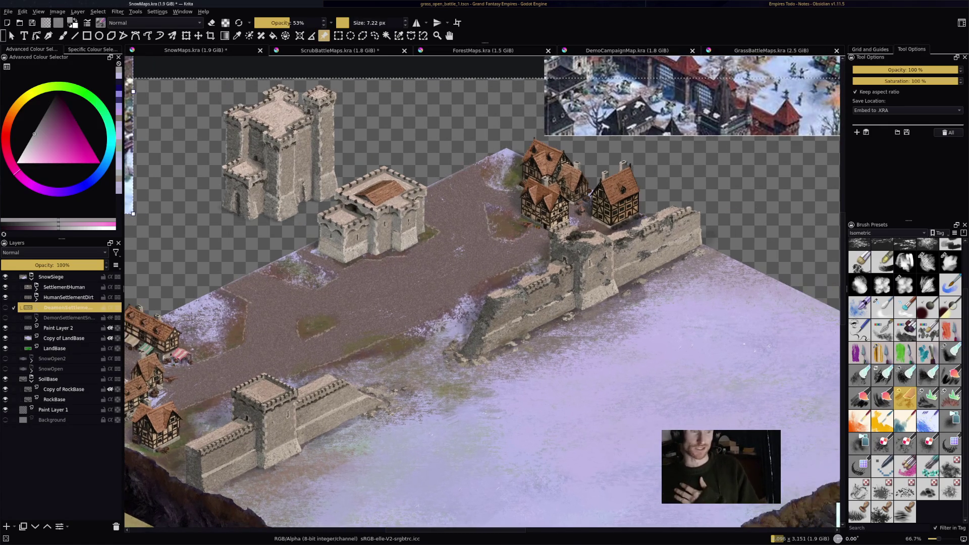
scroll(649, 197, "up", 3)
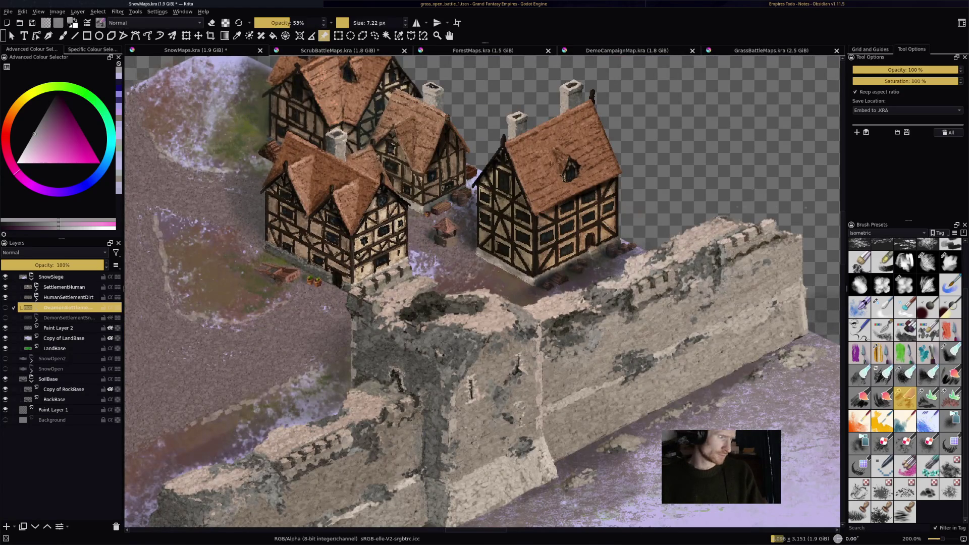
- Select HumanSettlementDirt and load a textured brush preset at 77.39 px, 100% opacity
left_click(68, 297)
left_click_drag(455, 303, 815, 209)
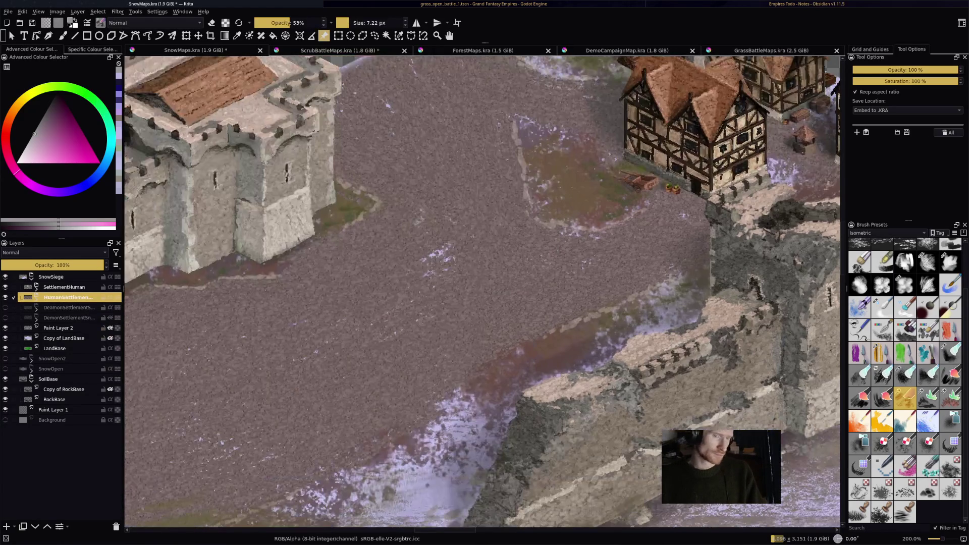
mouse_move(883, 377)
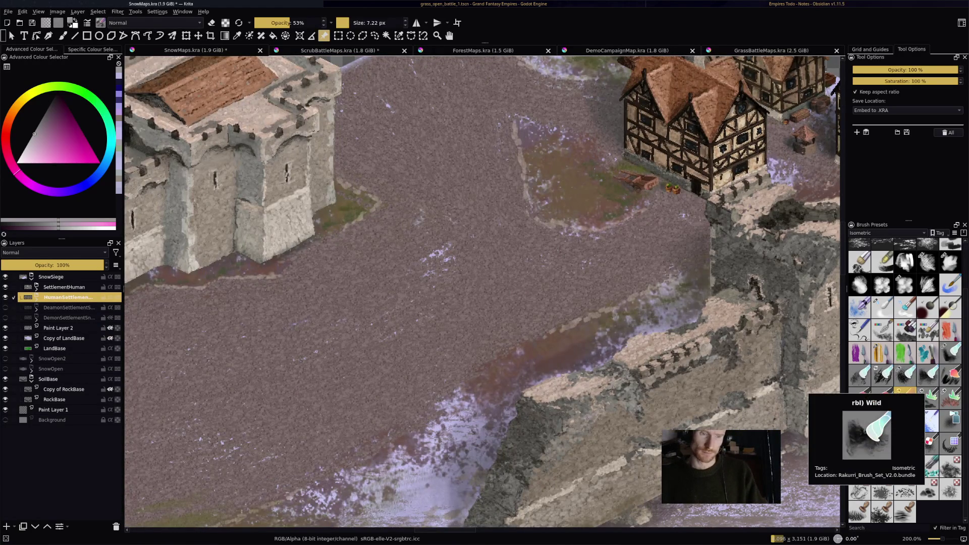
mouse_move(865, 390)
mouse_move(906, 333)
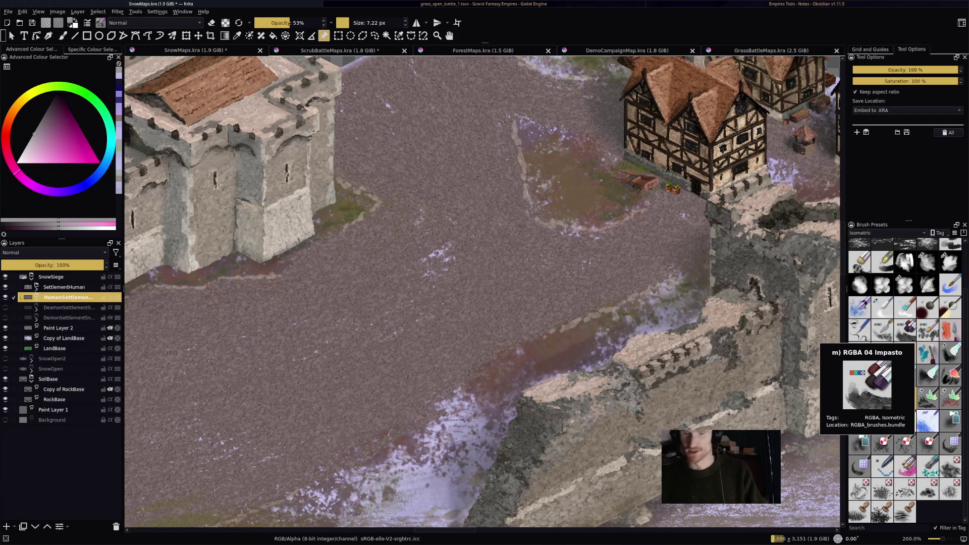
mouse_move(905, 353)
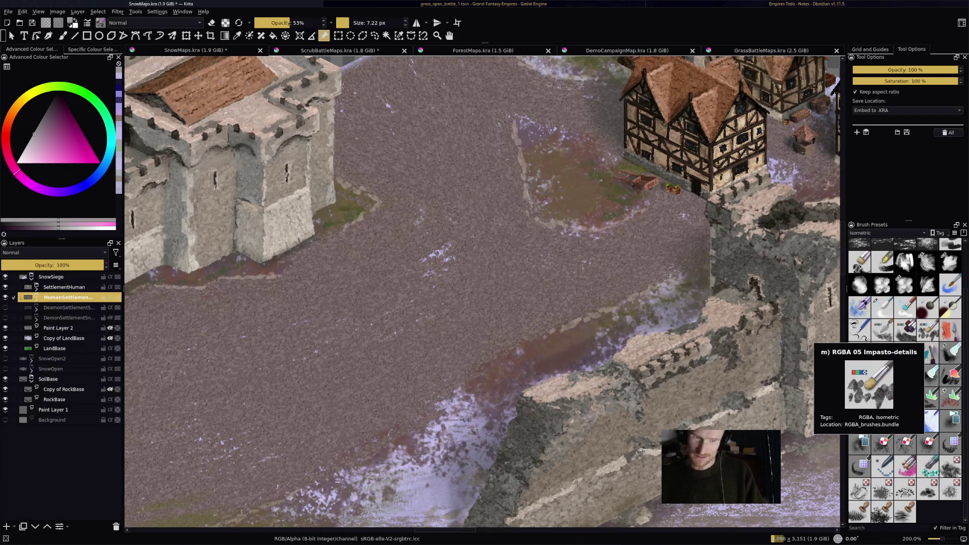
scroll(906, 381, "up", 2)
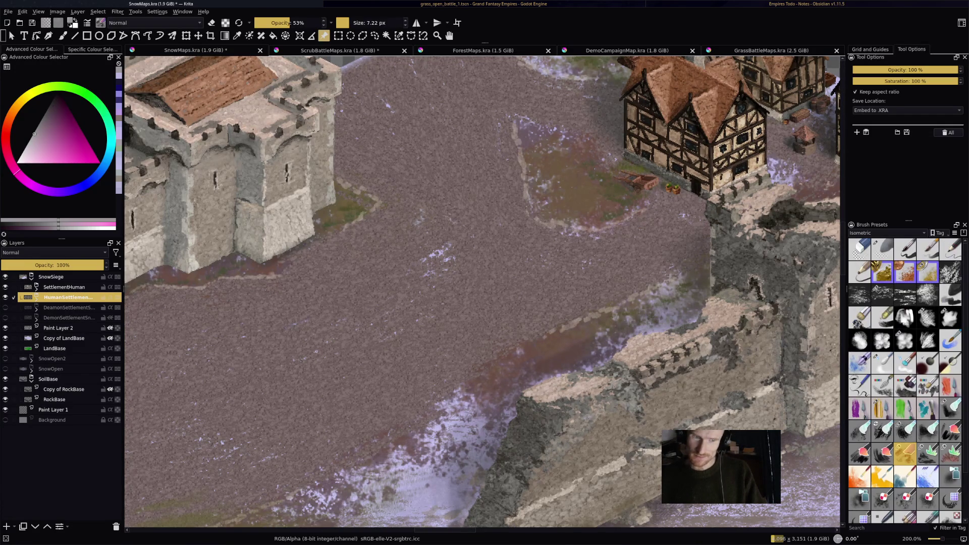
mouse_move(928, 295)
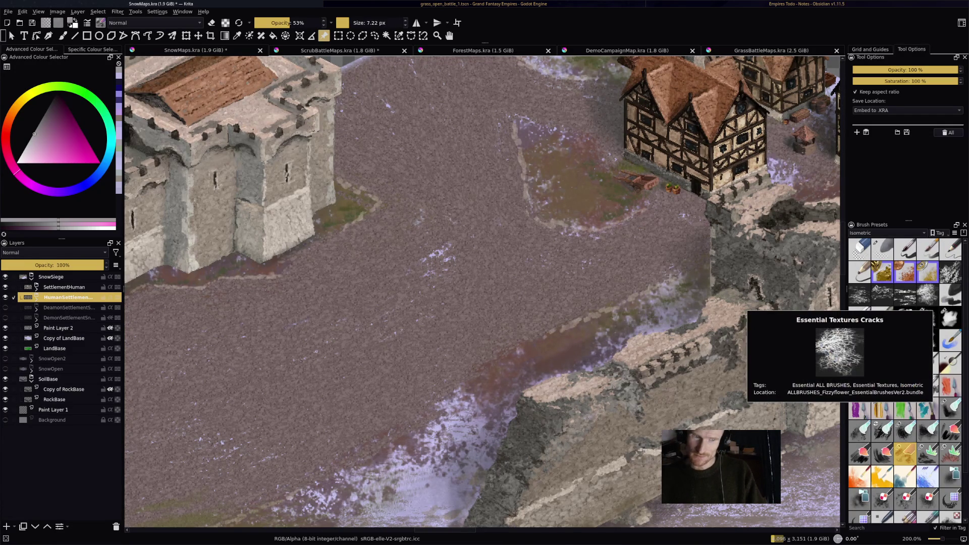
left_click(882, 294)
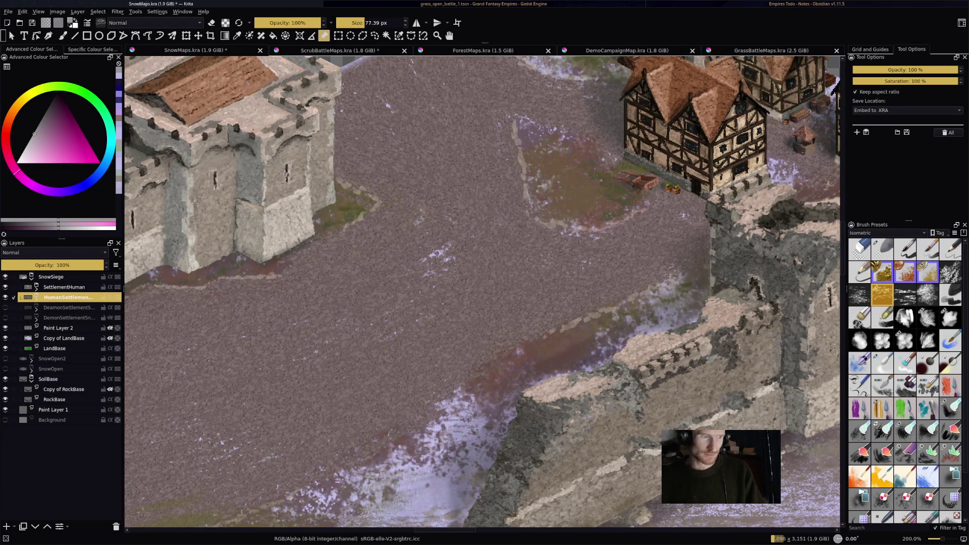
left_click_drag(484, 292, 519, 262)
- Add two new paint layers in HumanSettlementDirt and set the top one to Addition blending
key("Insert")
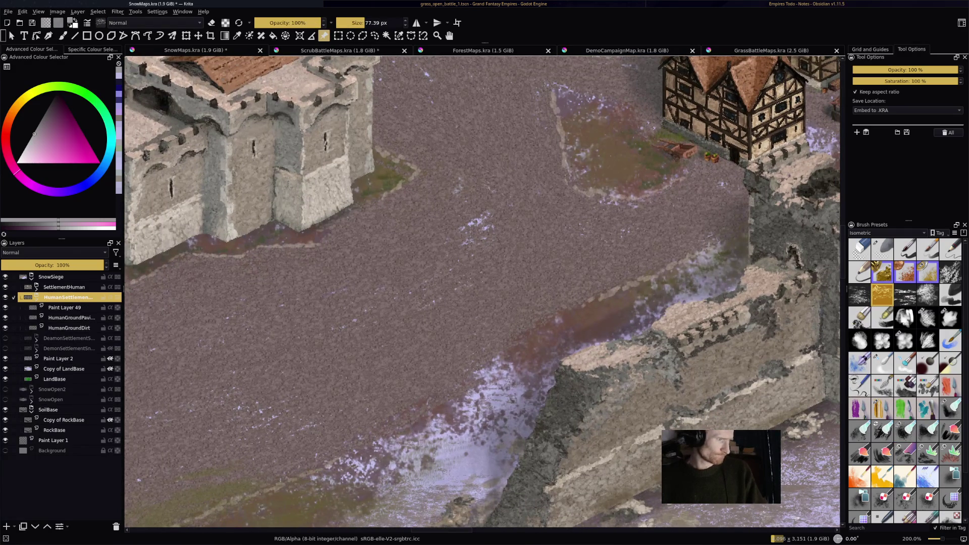
key("Insert")
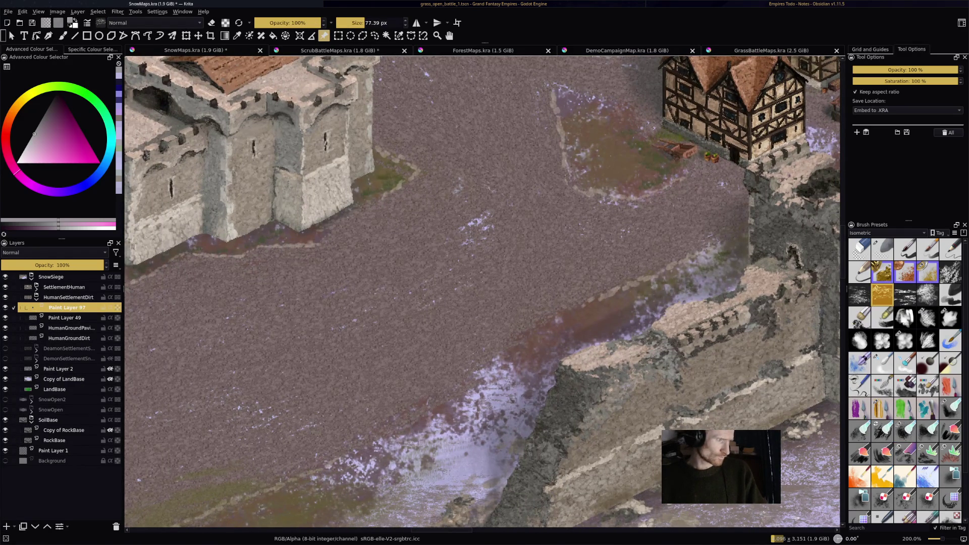
scroll(482, 292, "down", 3)
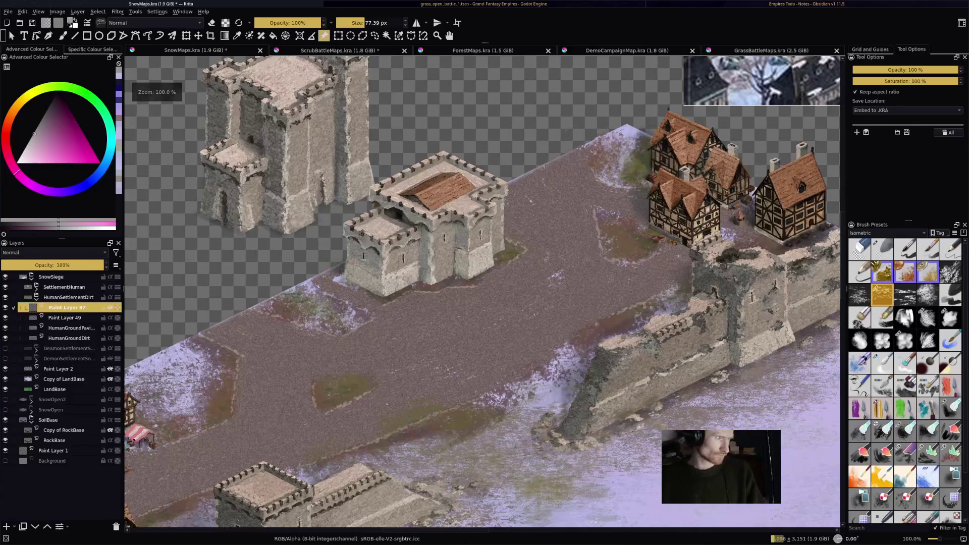
left_click(53, 253)
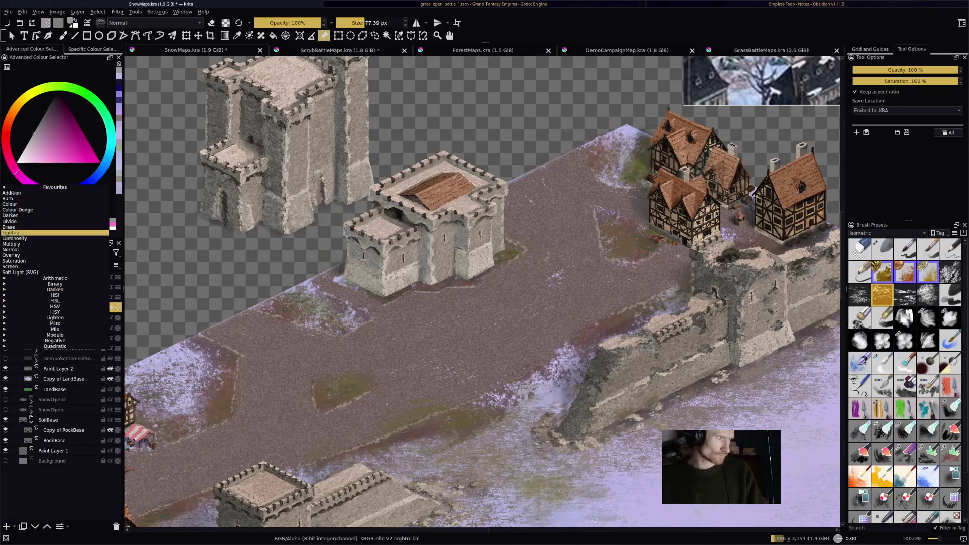
left_click(30, 193)
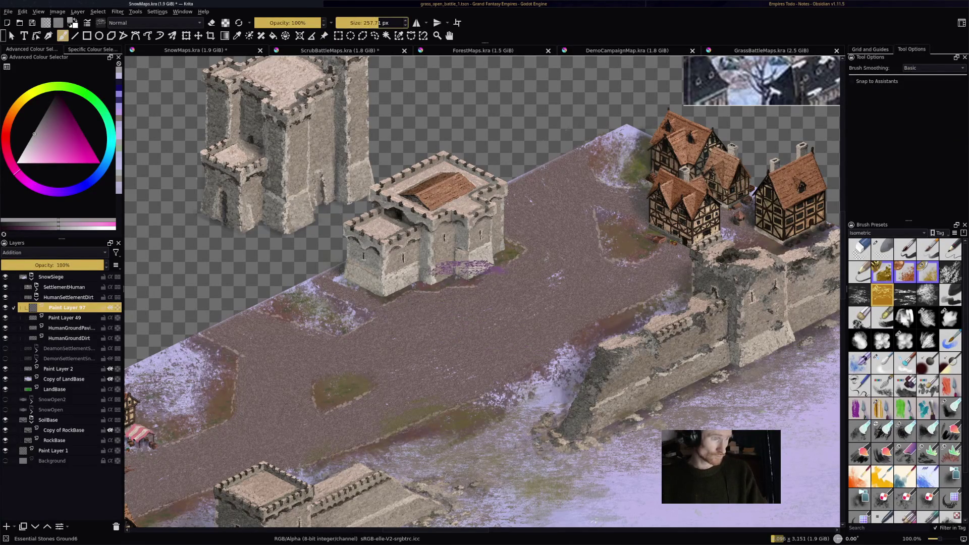
scroll(578, 325, "up", 3)
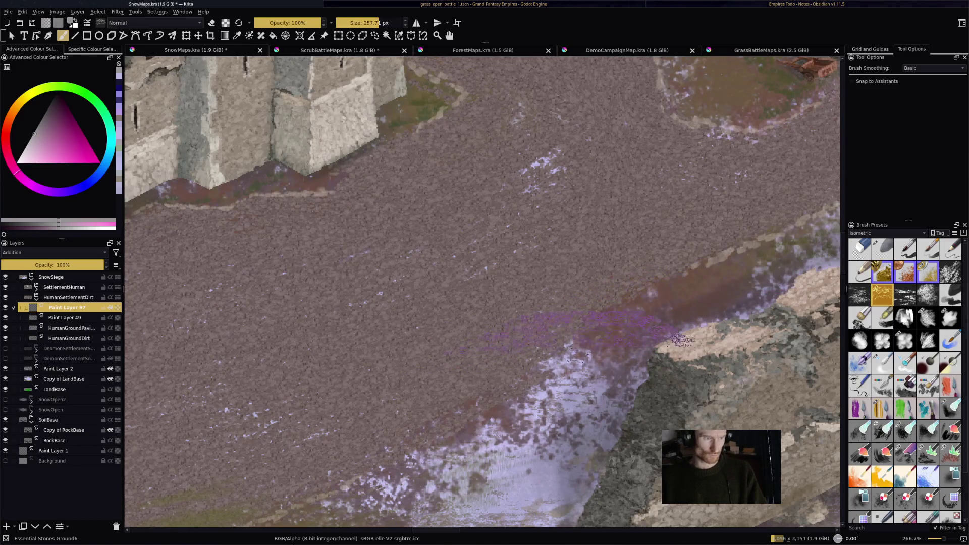
- Paint white snow specks along the dirt road and its upper section
mouse_move(748, 278)
left_mouse_down()
mouse_move(656, 291)
mouse_move(571, 409)
mouse_move(555, 303)
mouse_move(732, 232)
mouse_move(758, 152)
left_mouse_up()
left_click_drag(697, 123, 747, 166)
scroll(482, 293, "down", 3)
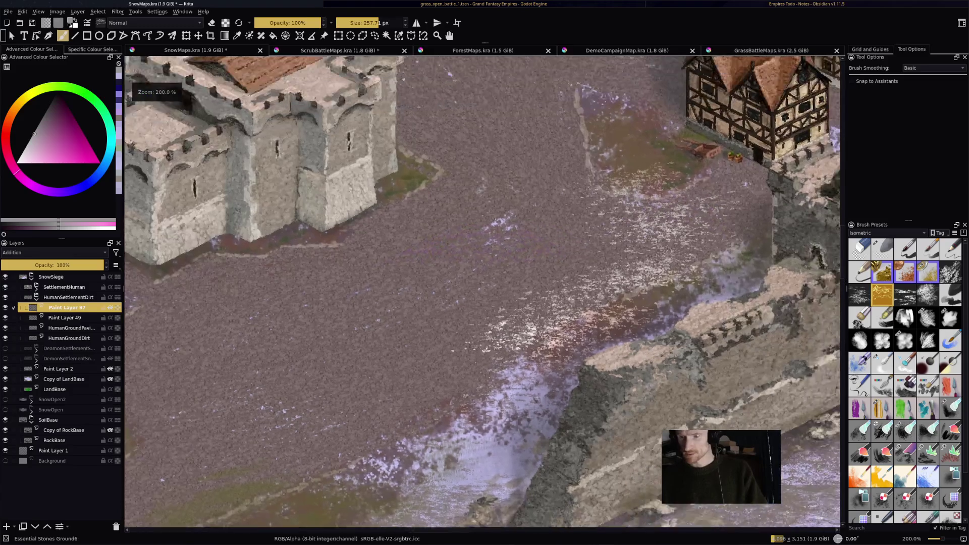
scroll(483, 293, "right", 2)
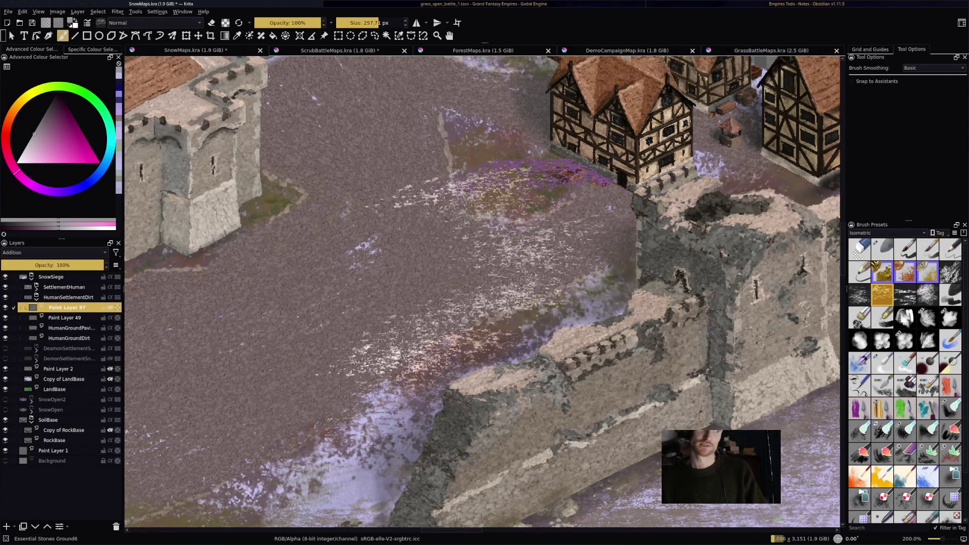
scroll(482, 292, "down", 1)
scroll(424, 248, "up", 5)
scroll(424, 247, "up", 2)
scroll(424, 248, "down", 3)
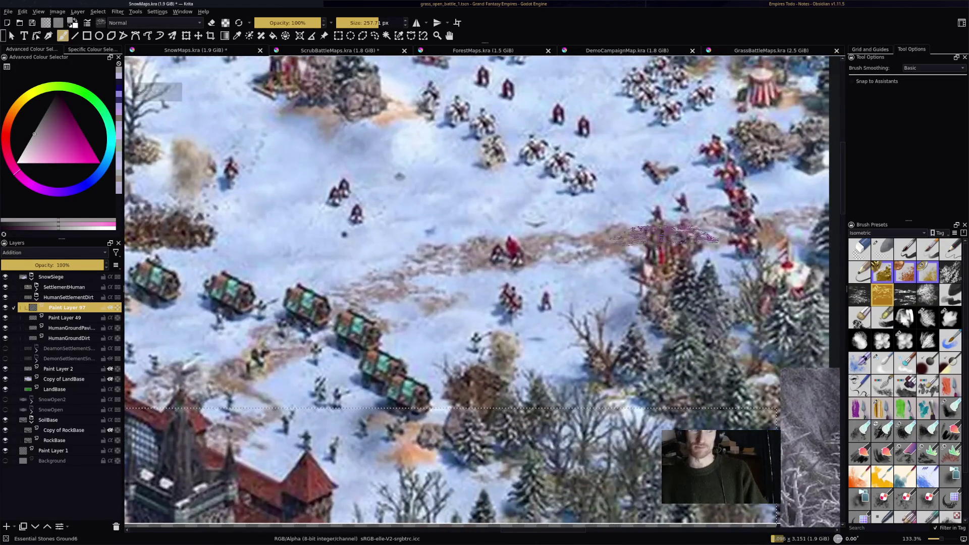
scroll(573, 293, "down", 2)
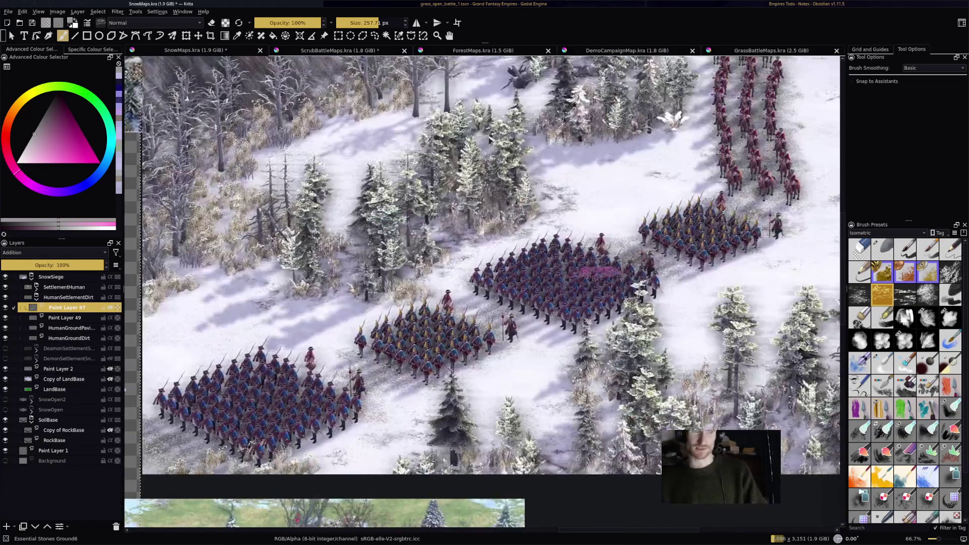
scroll(667, 258, "down", 3)
scroll(567, 392, "up", 5)
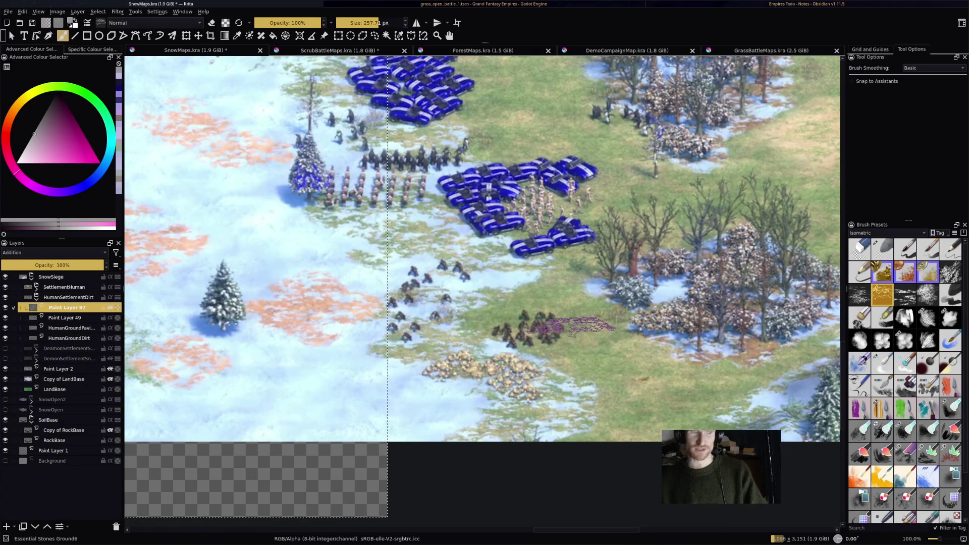
mouse_move(579, 328)
left_mouse_down()
mouse_move(512, 200)
mouse_move(508, 254)
left_mouse_up()
left_click_drag(562, 266, 564, 268)
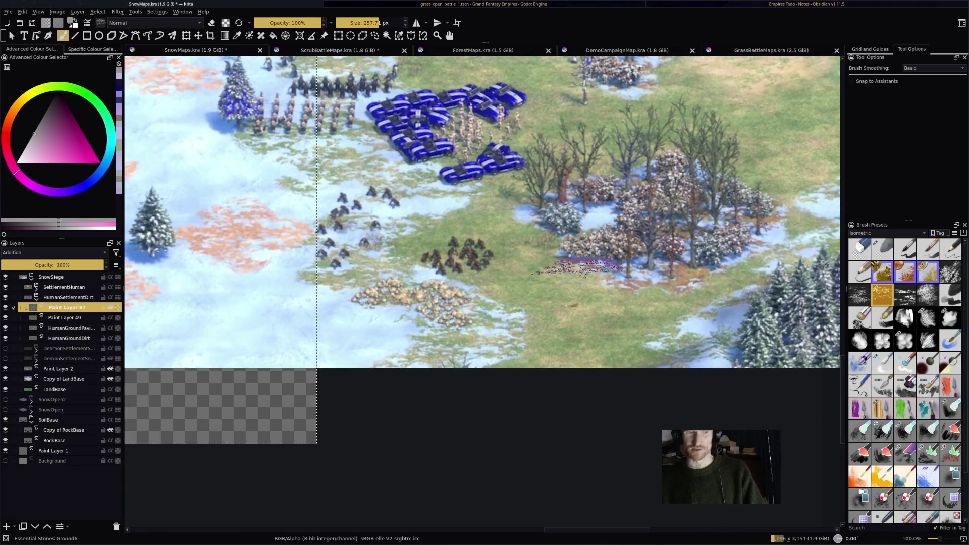
scroll(566, 267, "right", 5)
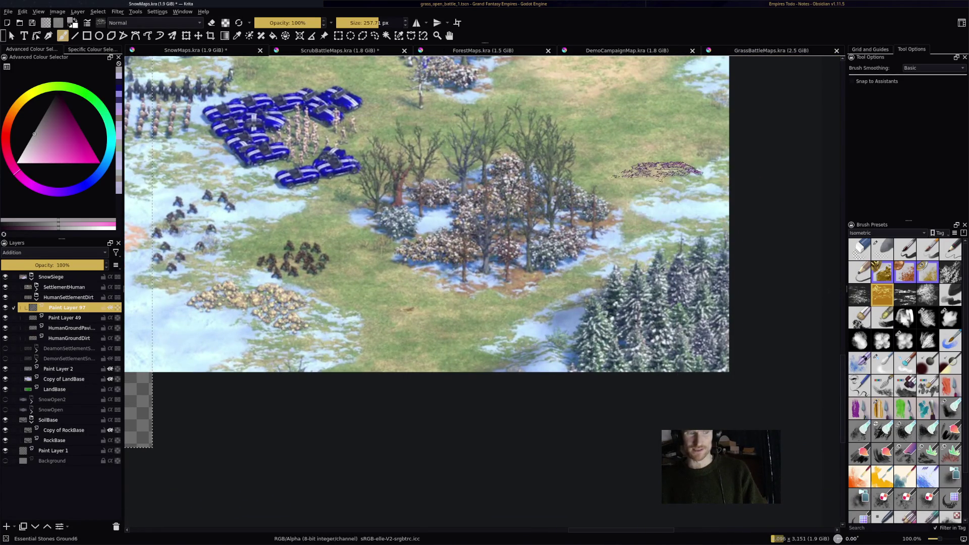
scroll(672, 172, "up", 4)
scroll(671, 172, "left", 3)
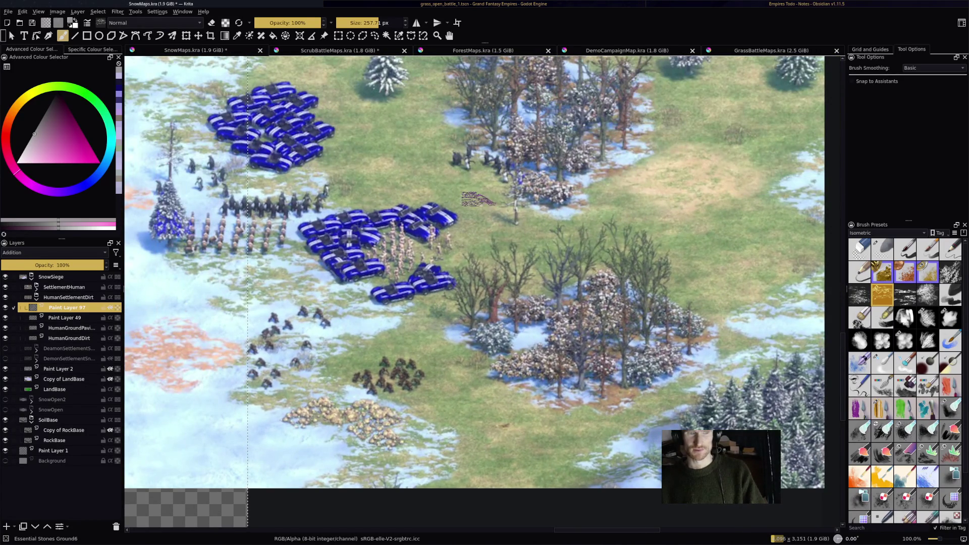
scroll(604, 198, "left", 5)
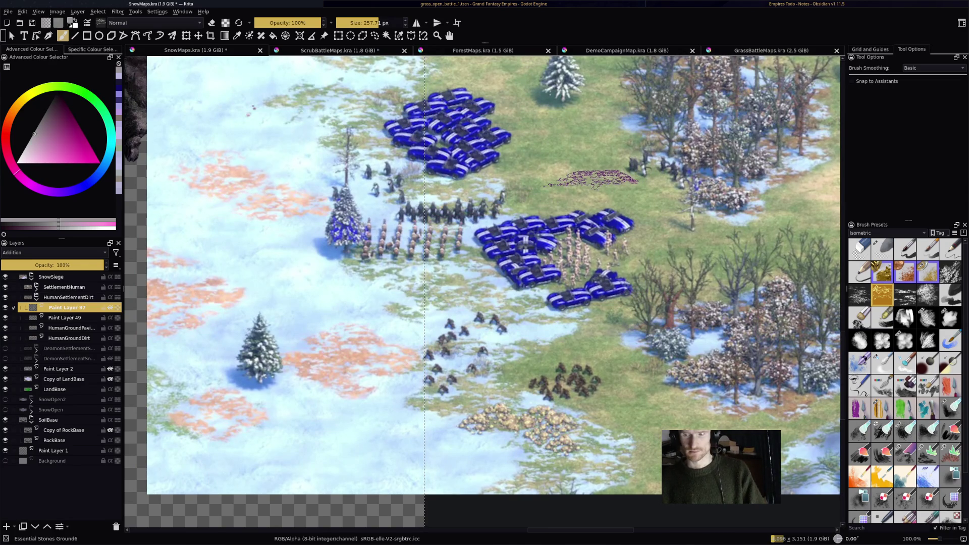
scroll(590, 177, "up", 2)
scroll(590, 177, "right", 3)
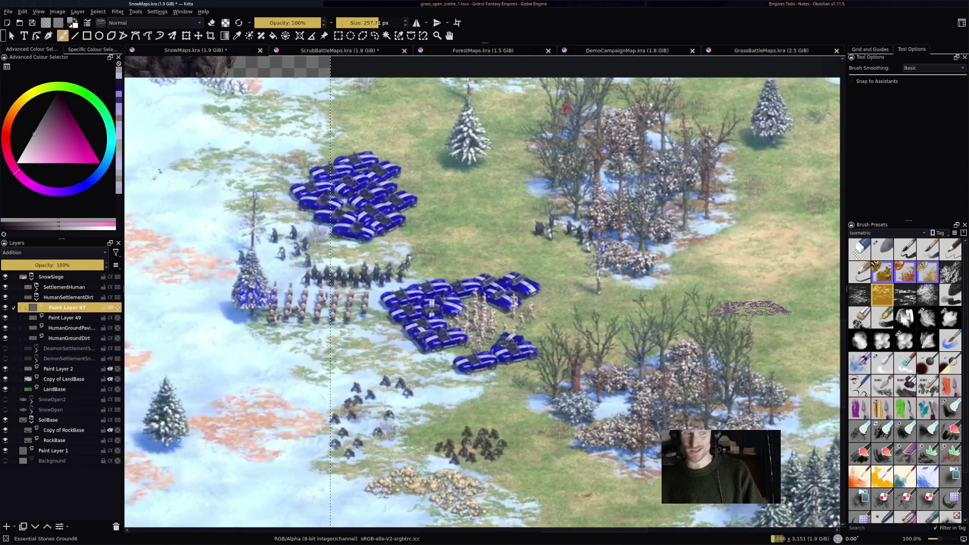
scroll(750, 309, "right", 6)
scroll(749, 309, "left", 3)
scroll(750, 309, "down", 2)
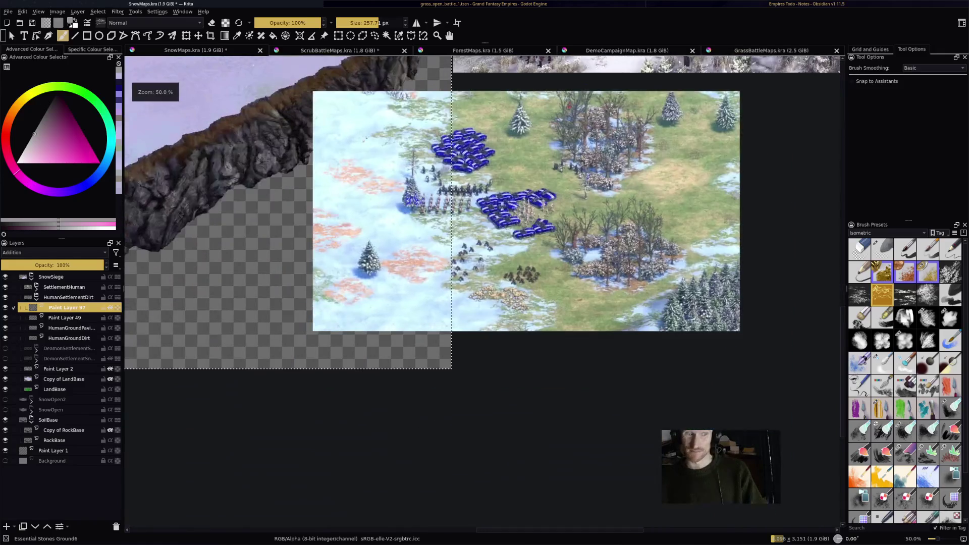
scroll(727, 160, "up", 2)
scroll(578, 259, "down", 2)
scroll(578, 259, "up", 1)
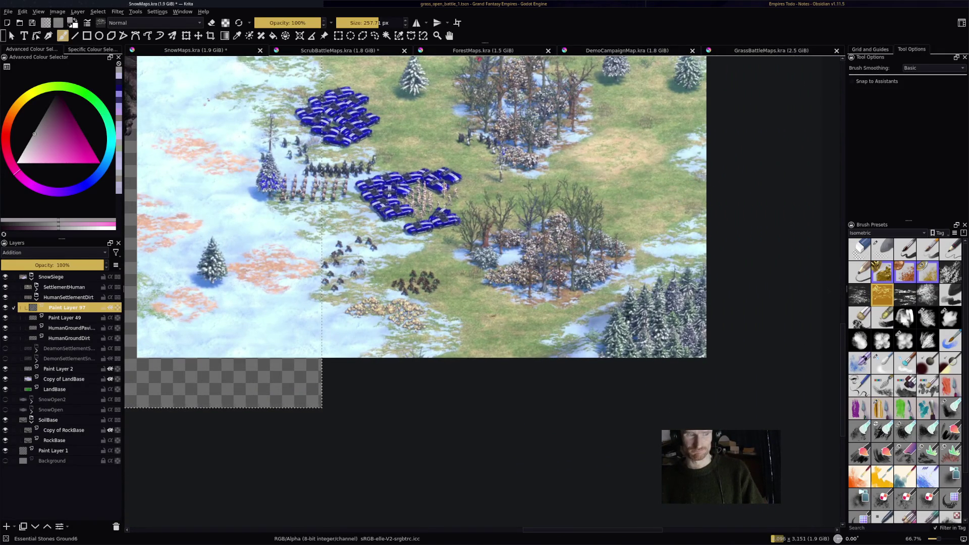
scroll(571, 166, "up", 2)
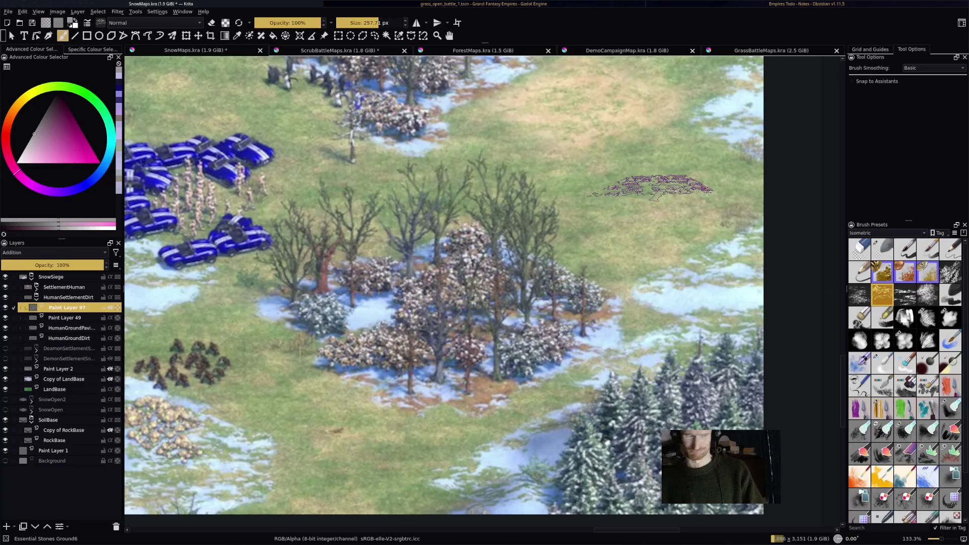
left_click_drag(570, 205, 559, 285)
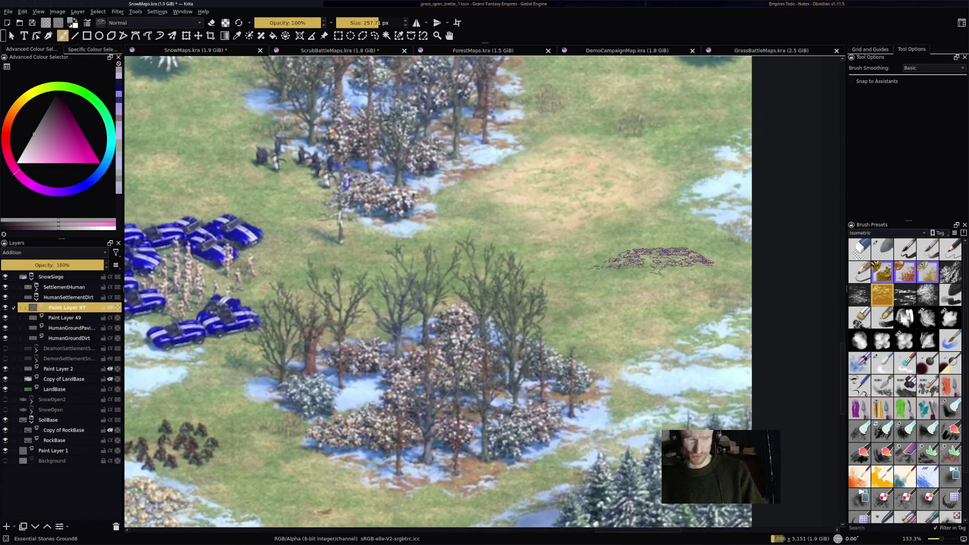
scroll(515, 225, "down", 2)
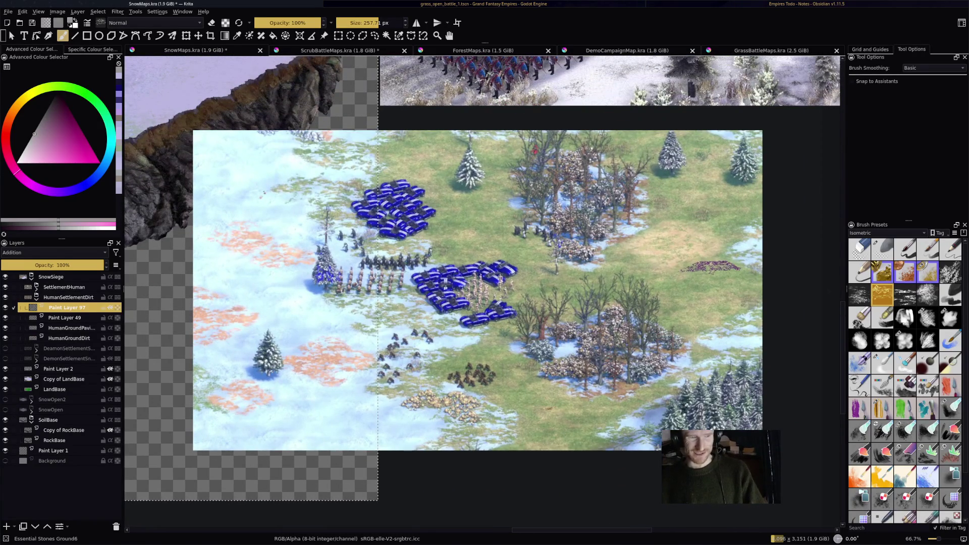
left_click_drag(636, 284, 749, 231)
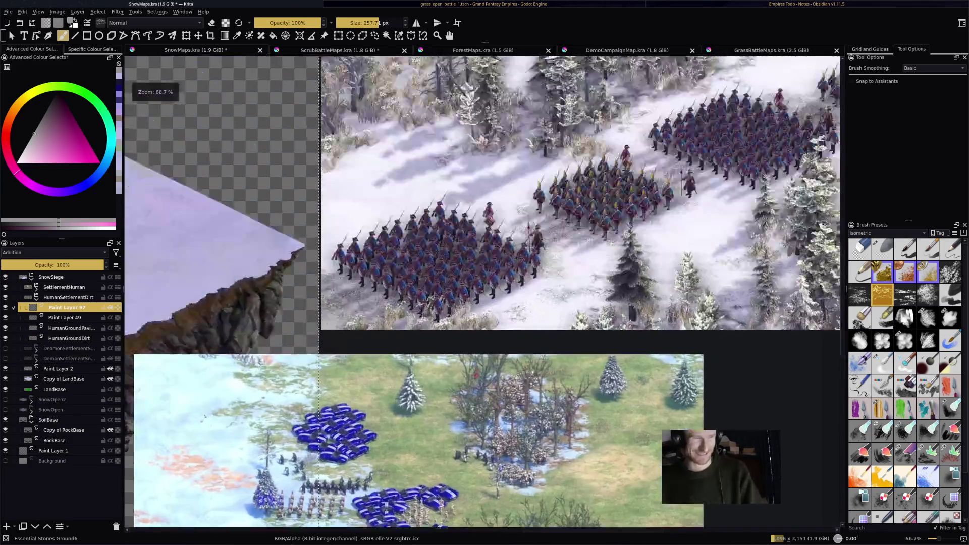
key("1")
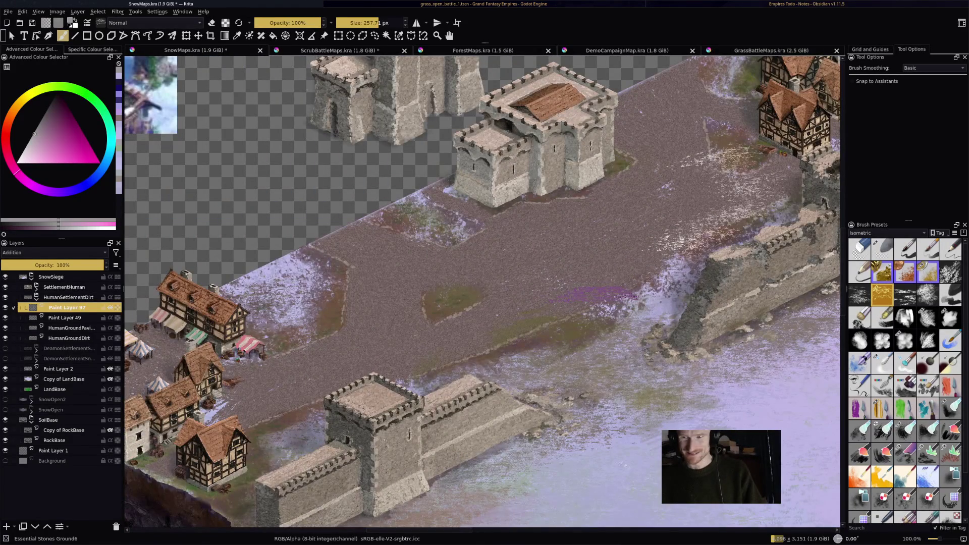
- Brush bands of snow texture across the dirt road between the castle and the village
key("minus")
key("minus")
key("minus")
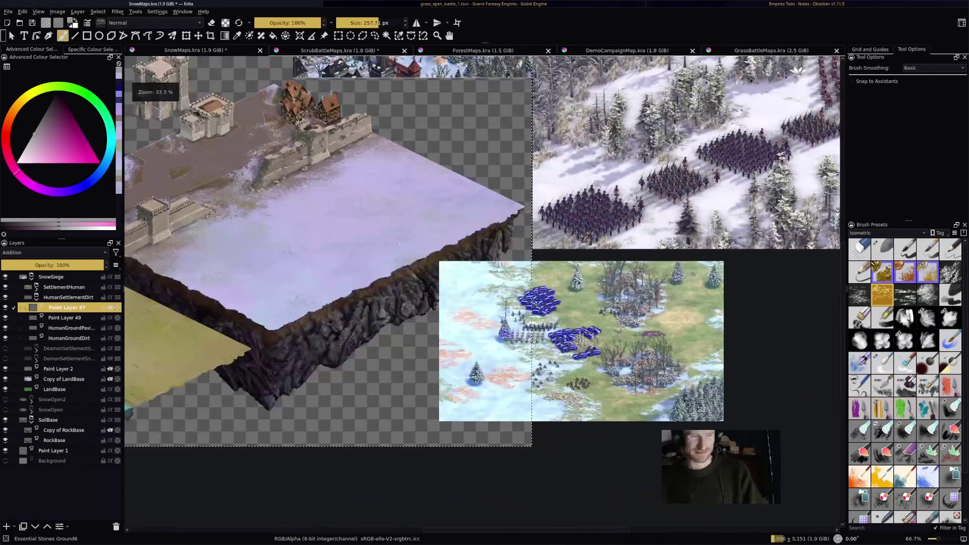
key("plus")
key("plus")
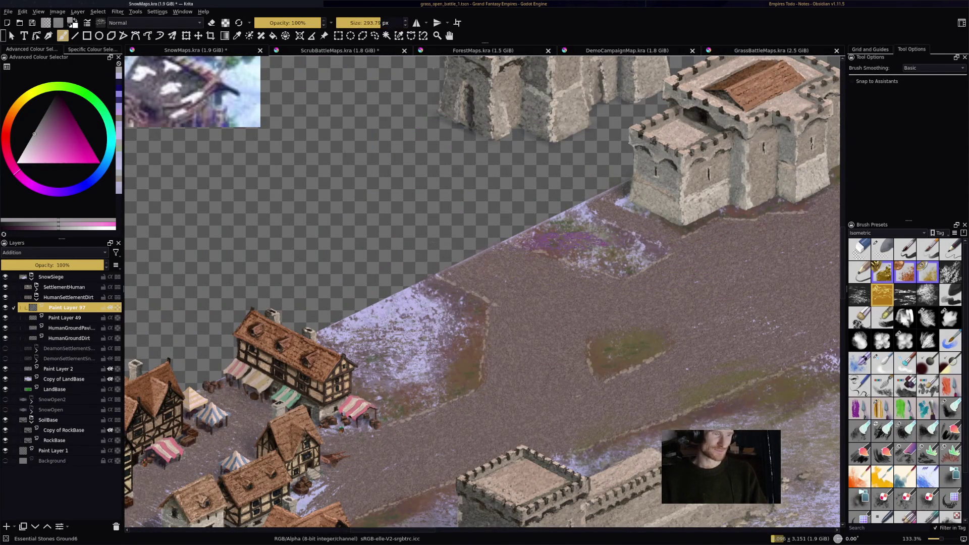
left_click_drag(582, 296, 610, 255)
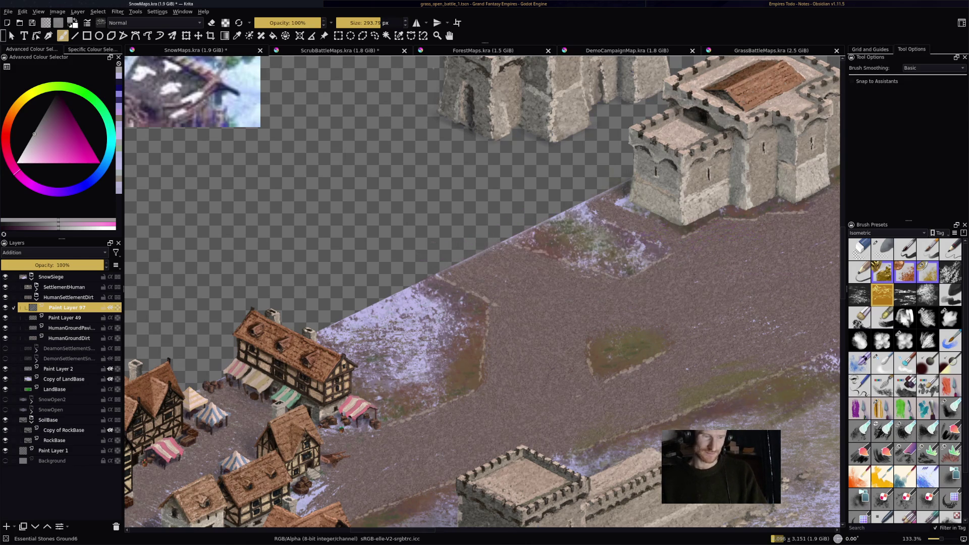
key("minus")
key("minus")
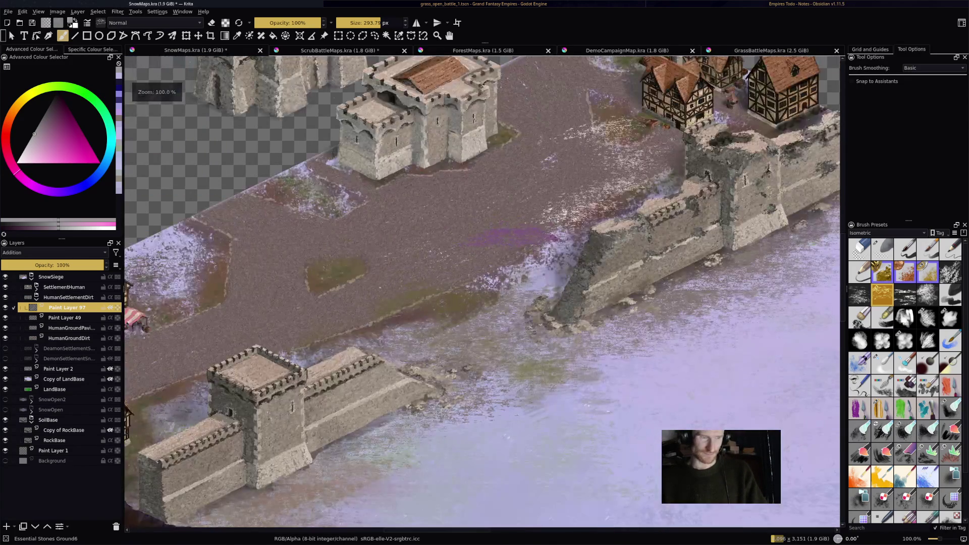
scroll(483, 292, "up", 1)
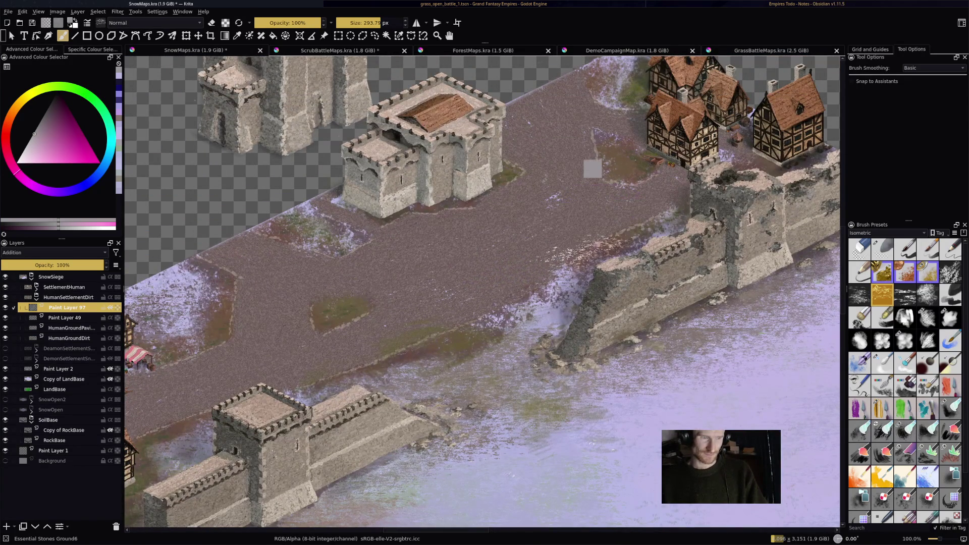
mouse_move(386, 242)
left_mouse_down()
mouse_move(373, 277)
mouse_move(278, 306)
mouse_move(530, 273)
mouse_move(525, 335)
left_mouse_up()
mouse_move(255, 394)
left_mouse_down()
mouse_move(425, 357)
mouse_move(489, 313)
left_mouse_up()
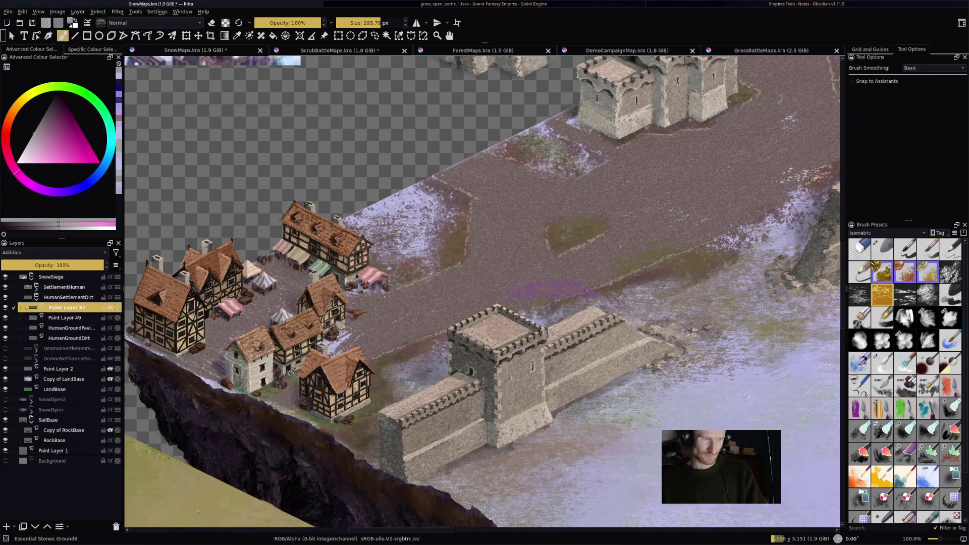
key("minus")
left_click_drag(505, 227, 397, 303)
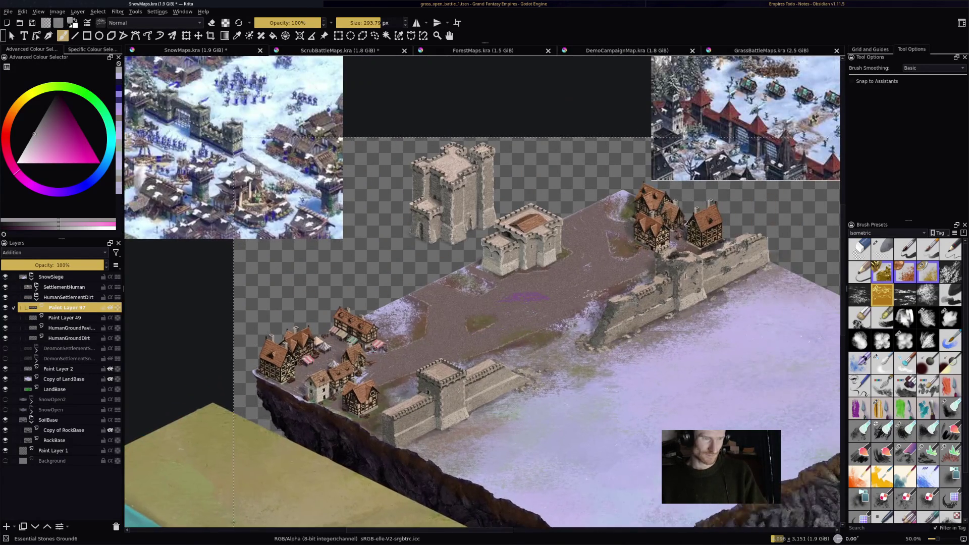
left_click_drag(454, 252, 487, 303)
key("plus")
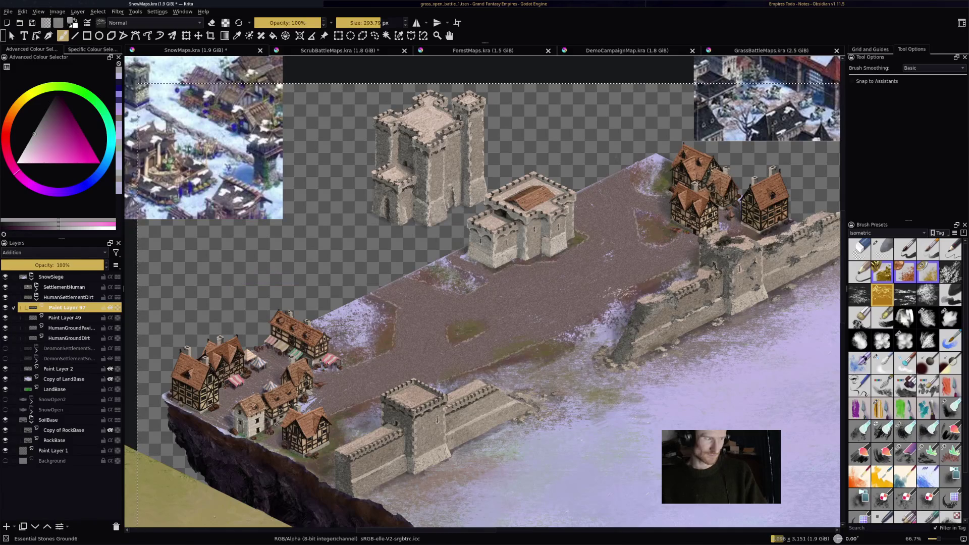
mouse_move(61, 307)
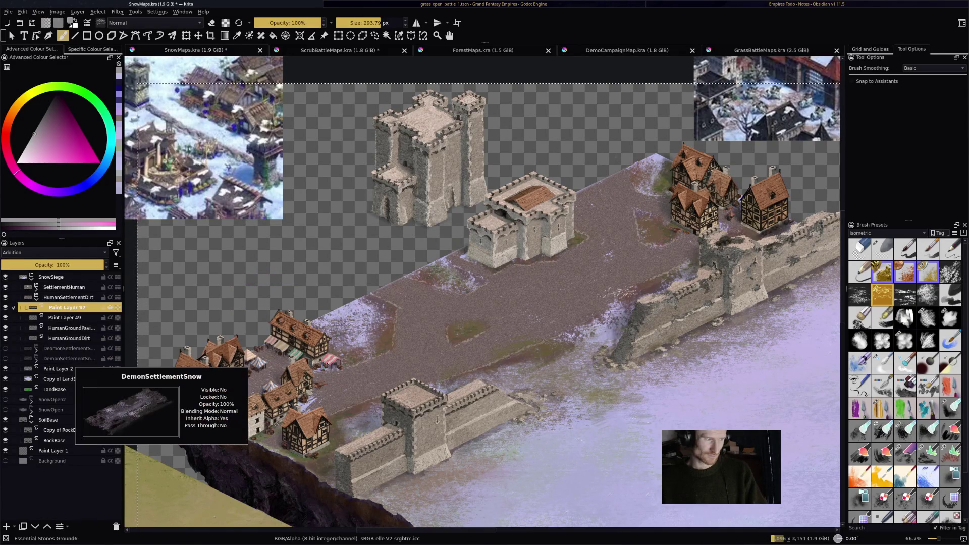
- Move the two Demon layers above SettlementHuman, compare their visibility, and leave them hidden
left_click(66, 359)
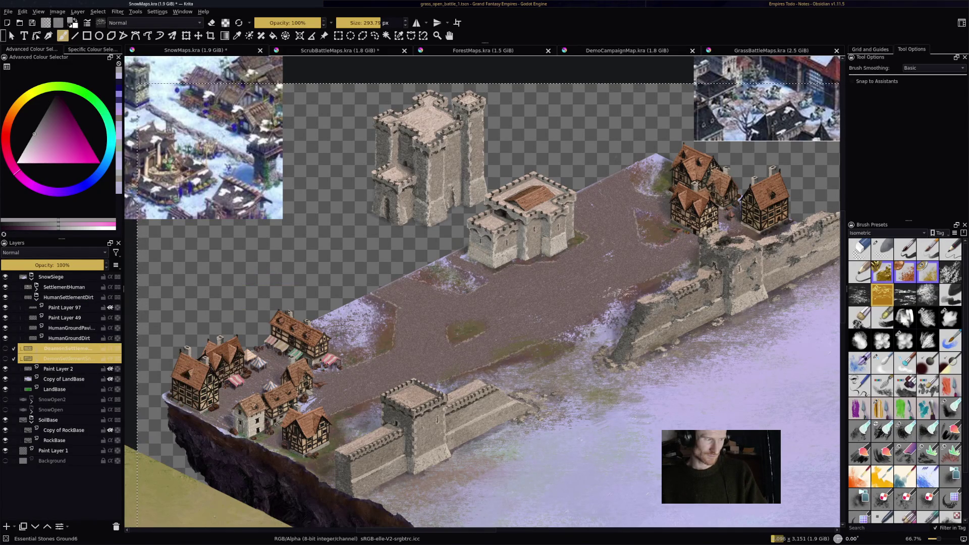
left_click_drag(65, 356, 99, 288)
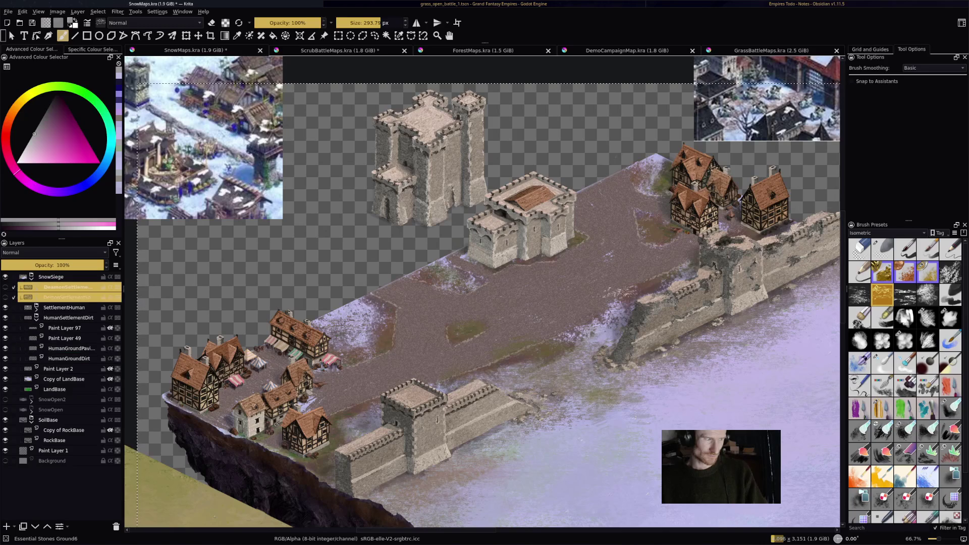
left_click(68, 318)
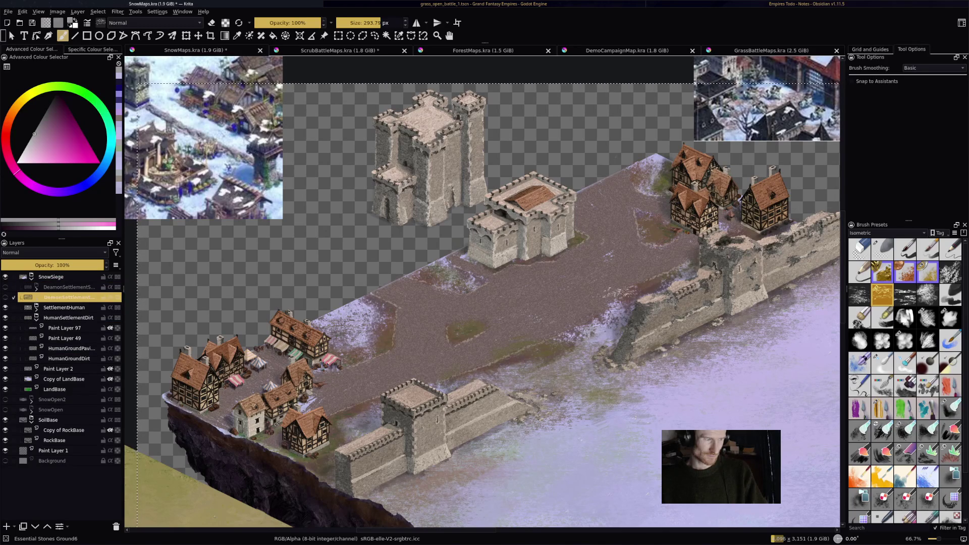
left_click(6, 297)
left_click(5, 297)
left_click(5, 297)
left_click(5, 297)
left_click(5, 297)
left_click(5, 297)
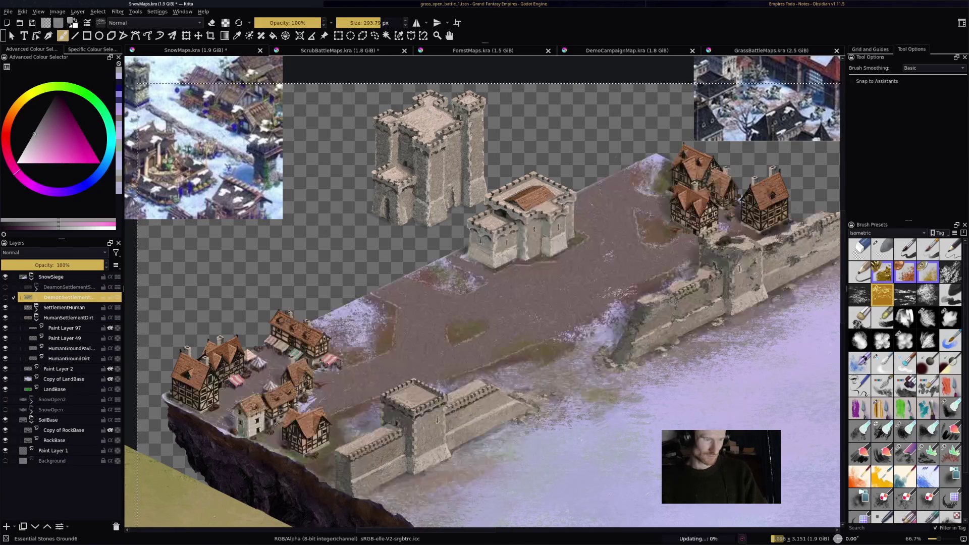
scroll(235, 409, "up", 3)
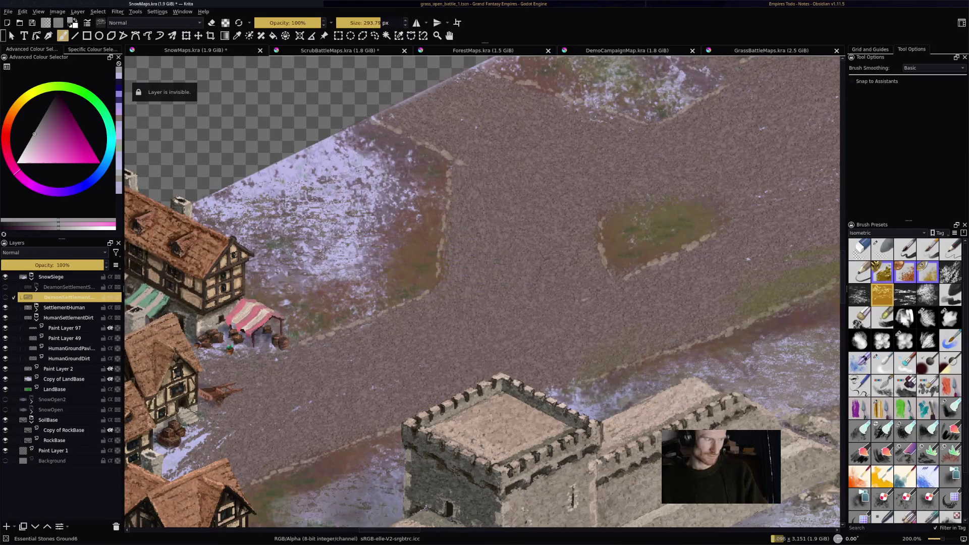
key("Page_Down")
key("Page_Down")
key("Page_Down")
- Paint trial snow strokes along the road, undoing the ones that don't fit
left_click_drag(349, 263, 520, 260)
key("ctrl+z")
mouse_move(334, 253)
left_mouse_down()
mouse_move(498, 250)
mouse_move(328, 268)
mouse_move(484, 263)
left_mouse_up()
left_click_drag(292, 242, 445, 240)
key("ctrl+z")
left_click_drag(469, 194, 638, 187)
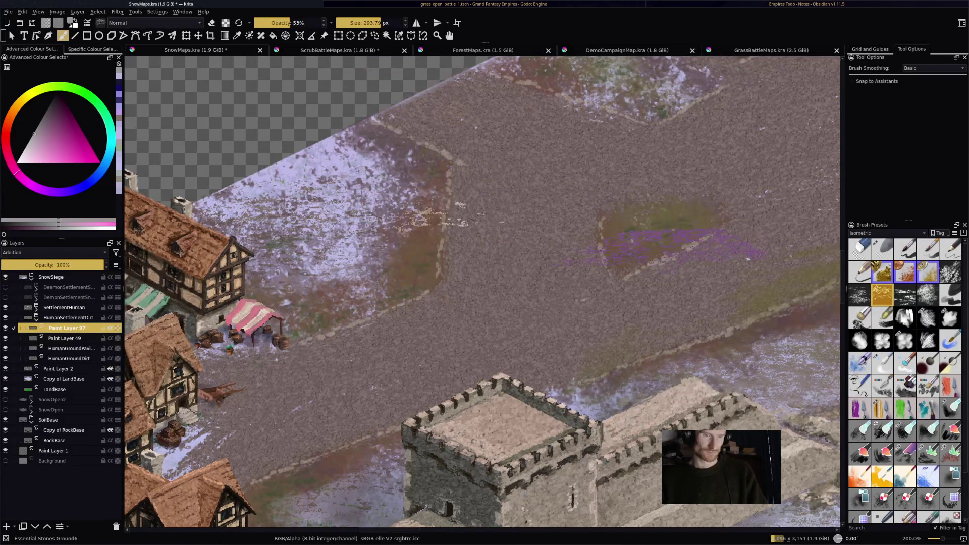
key("ctrl+z")
- Brush snow over the road edge, then undo those strokes and the Demon layer move
left_click_drag(308, 237, 384, 227)
left_click_drag(328, 217, 460, 282)
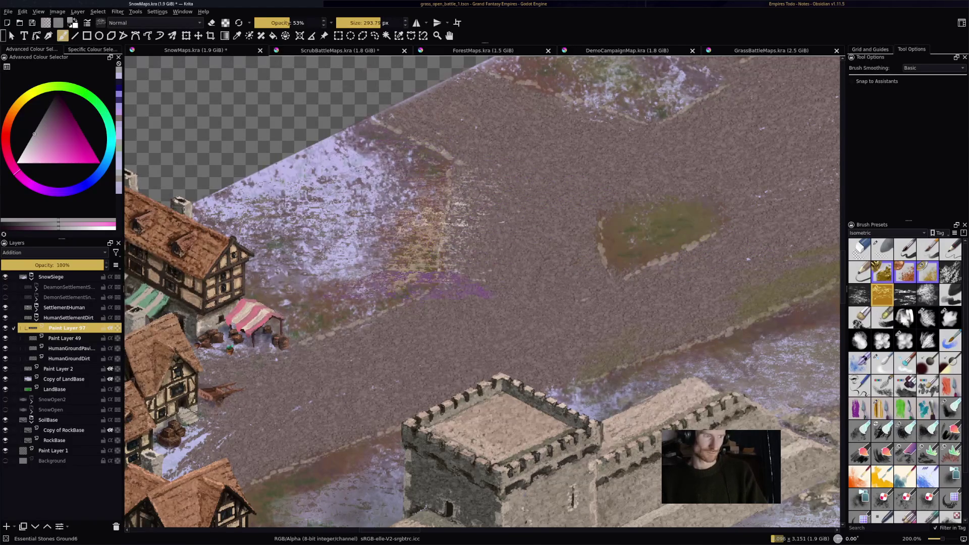
left_click_drag(348, 283, 464, 303)
left_click_drag(313, 212, 449, 262)
key("ctrl+z")
left_click_drag(283, 192, 399, 176)
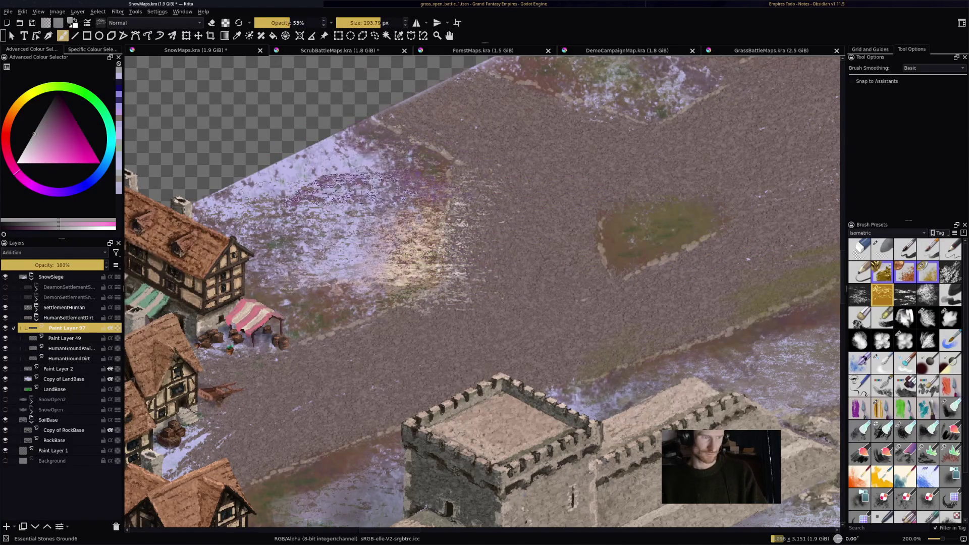
key("ctrl+z")
left_click_drag(283, 227, 442, 212)
key("ctrl+z")
key("ctrl+z")
key("ctrl+z")
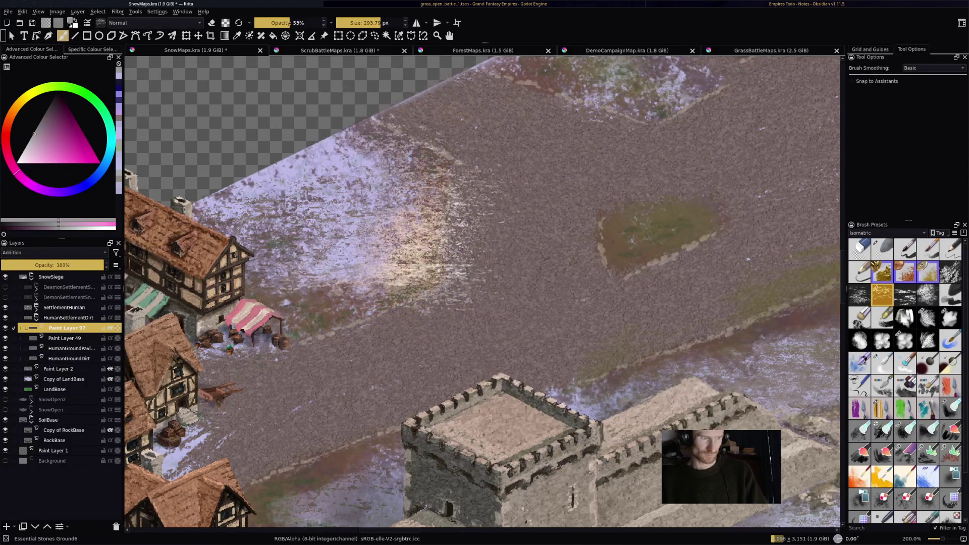
key("ctrl+z")
key("ctrl+z")
key("ctrl+z")
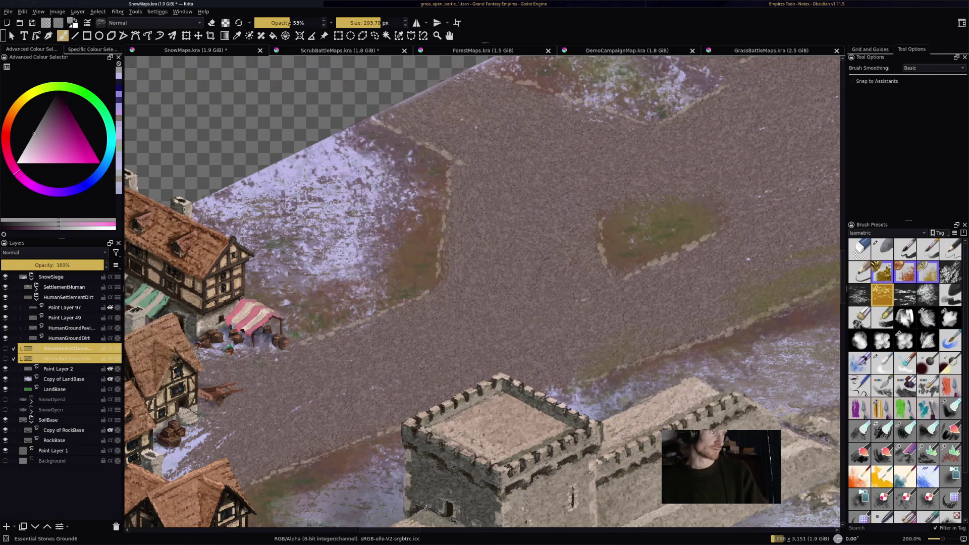
- Try a blue-violet stroke, undo it, and return to the HumanSettlementDirt group
left_click(77, 187)
left_click_drag(303, 207, 456, 225)
key("ctrl+z")
key("Page_Up")
key("Page_Up")
key("Page_Up")
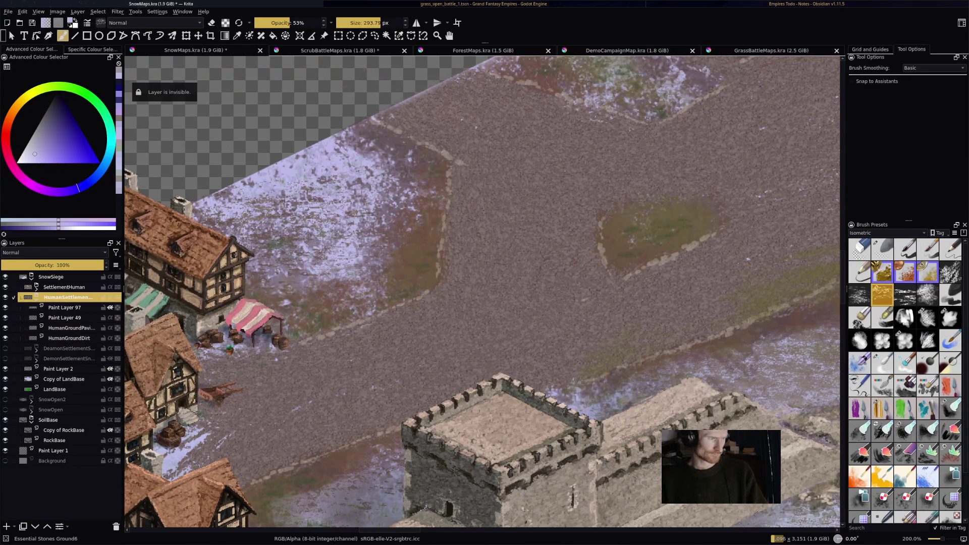
key("Left")
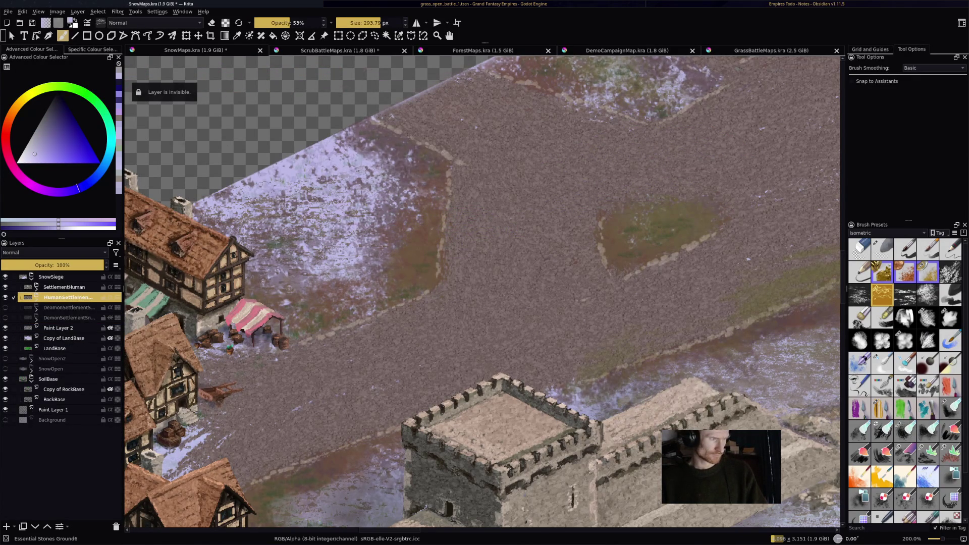
key("Right")
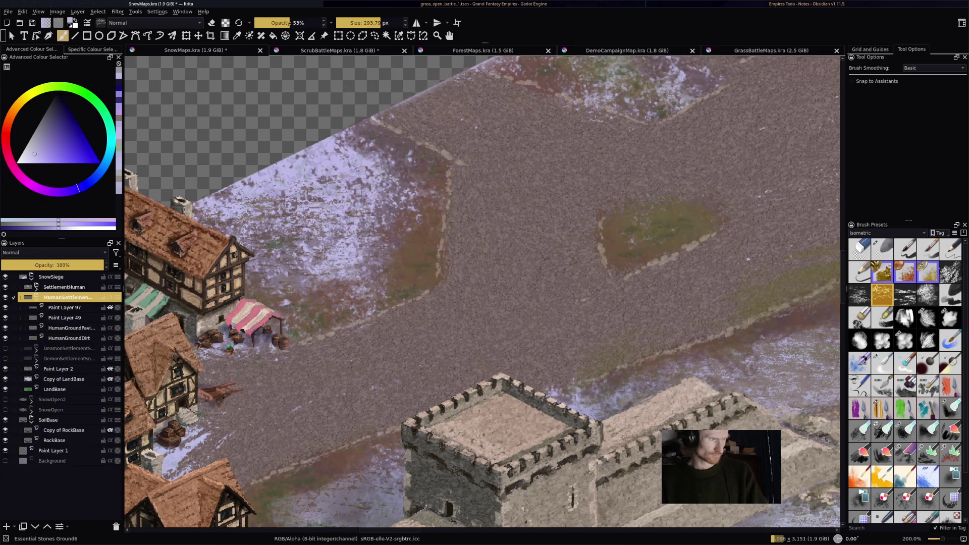
- On Paint Layer 97, brighten the ground between the market stalls, castle and wall with snow
left_click(64, 308)
mouse_move(303, 222)
left_mouse_down()
mouse_move(384, 212)
mouse_move(354, 272)
mouse_move(484, 248)
left_mouse_up()
mouse_move(398, 237)
left_mouse_down()
mouse_move(363, 218)
mouse_move(354, 197)
mouse_move(361, 149)
mouse_move(378, 217)
mouse_move(353, 303)
mouse_move(429, 318)
mouse_move(393, 288)
mouse_move(373, 242)
mouse_move(384, 132)
mouse_move(313, 303)
mouse_move(228, 354)
mouse_move(393, 313)
mouse_move(323, 455)
left_mouse_up()
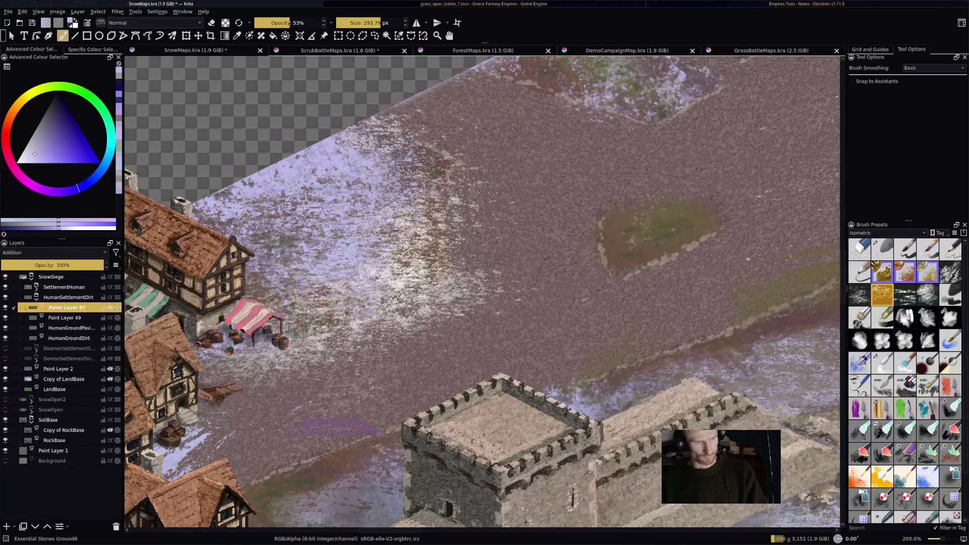
mouse_move(329, 409)
left_mouse_down()
mouse_move(242, 495)
mouse_move(329, 460)
mouse_move(353, 419)
mouse_move(520, 384)
left_mouse_up()
mouse_move(580, 389)
left_mouse_down()
mouse_move(707, 338)
mouse_move(717, 384)
mouse_move(782, 318)
mouse_move(657, 232)
left_mouse_up()
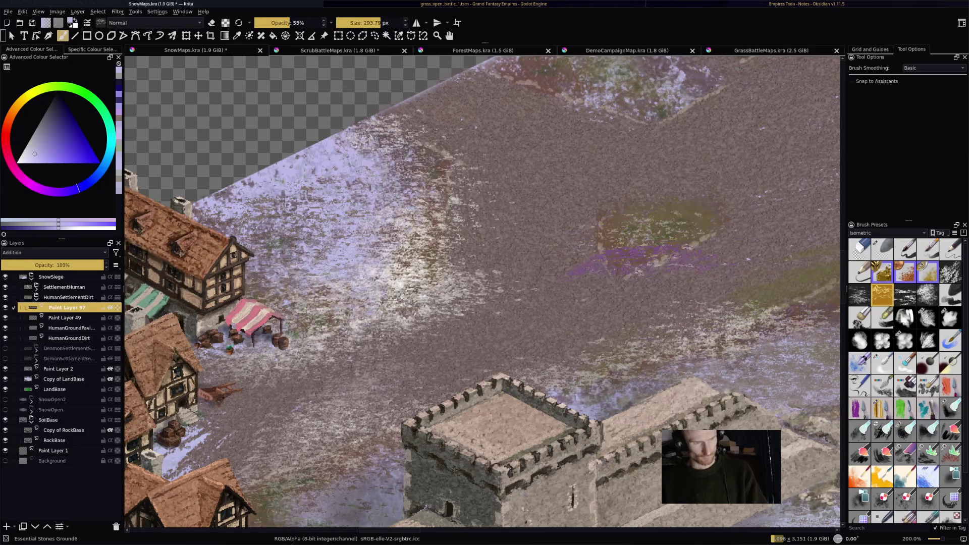
mouse_move(667, 217)
left_mouse_down()
mouse_move(656, 224)
mouse_move(667, 217)
mouse_move(677, 262)
mouse_move(636, 287)
mouse_move(701, 237)
mouse_move(616, 247)
left_mouse_up()
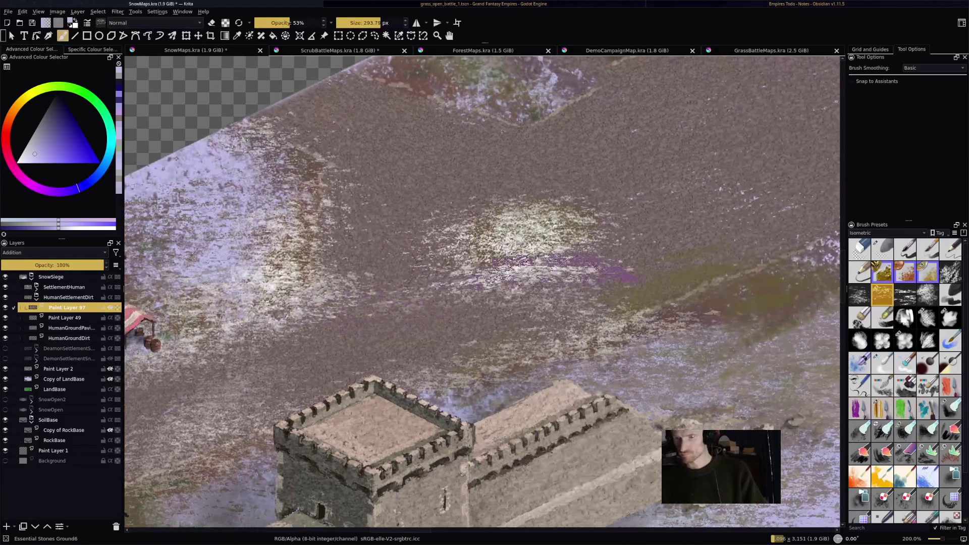
scroll(480, 303, "down", 2)
- Save SnowMaps.kra and bring the houses on the left into view
key("ctrl+s")
mouse_move(439, 275)
left_mouse_down()
mouse_move(434, 282)
mouse_move(530, 272)
mouse_move(566, 293)
mouse_move(560, 275)
mouse_move(404, 328)
left_mouse_up()
scroll(550, 275, "down", 3)
scroll(671, 364, "up", 2)
- Compare the map with the grass-map, snow-army and castle-island reference screenshots
left_click_drag(479, 329, 449, 66)
scroll(480, 293, "up", 2)
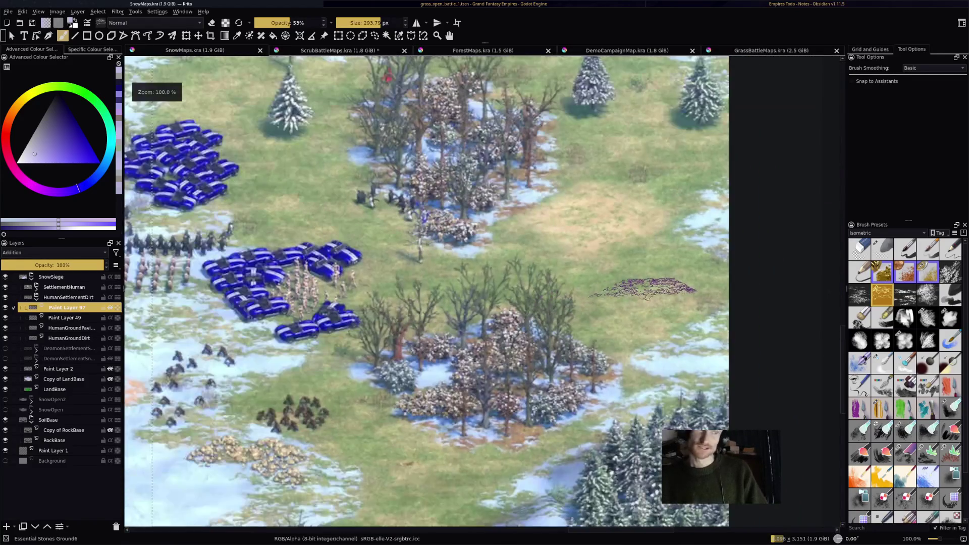
mouse_move(353, 293)
left_mouse_down()
mouse_move(580, 298)
mouse_move(722, 232)
mouse_move(545, 308)
left_mouse_up()
scroll(480, 292, "down", 3)
mouse_move(404, 252)
left_mouse_down()
mouse_move(641, 349)
mouse_move(480, 449)
mouse_move(500, 459)
left_mouse_up()
scroll(505, 202, "up", 3)
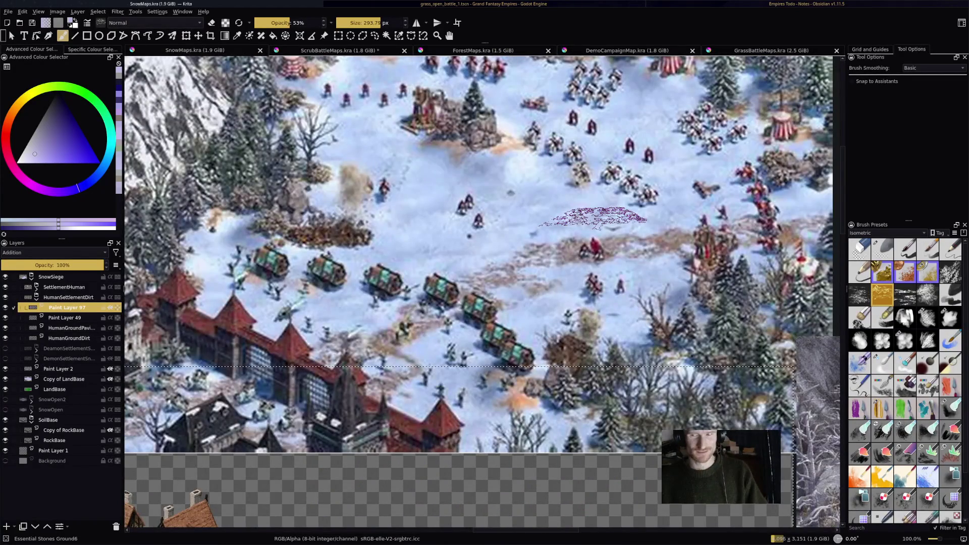
scroll(505, 227, "down", 1)
scroll(596, 218, "down", 2)
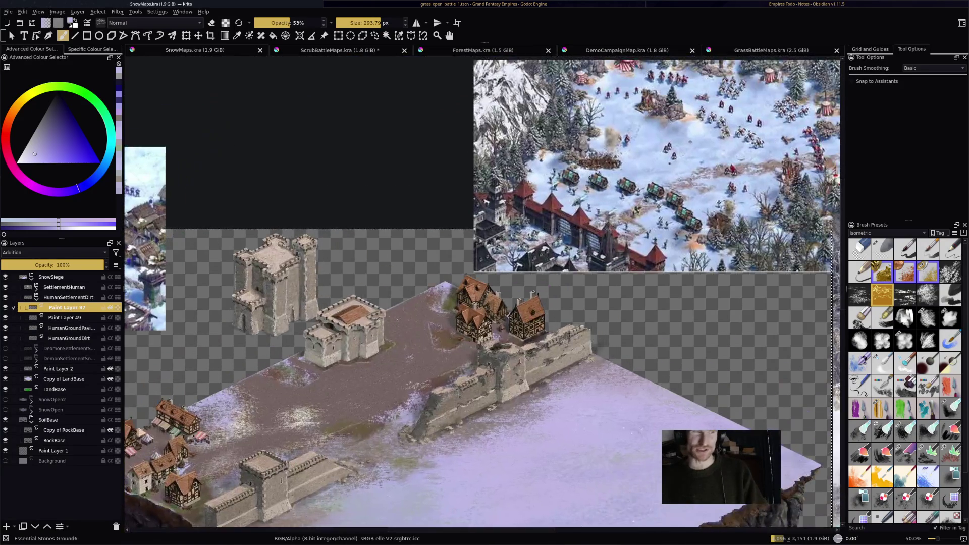
scroll(578, 251, "up", 1)
scroll(559, 244, "up", 4)
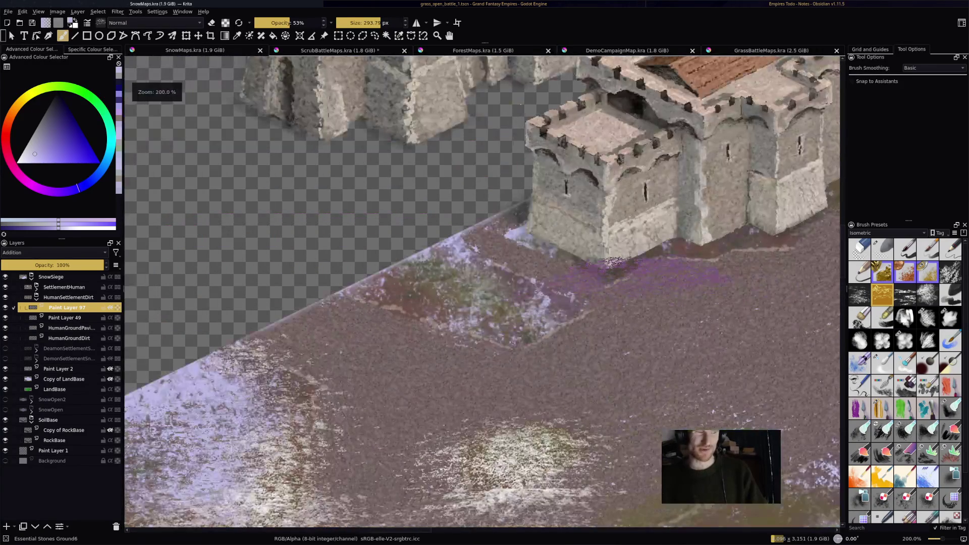
- Paint snow over the purple patch at the castle corner and along the castle base
mouse_move(468, 283)
left_mouse_down()
mouse_move(505, 313)
mouse_move(444, 283)
mouse_move(445, 267)
mouse_move(429, 275)
mouse_move(485, 296)
mouse_move(515, 323)
mouse_move(429, 258)
mouse_move(470, 273)
mouse_move(328, 308)
mouse_move(505, 329)
mouse_move(363, 278)
mouse_move(536, 348)
left_mouse_up()
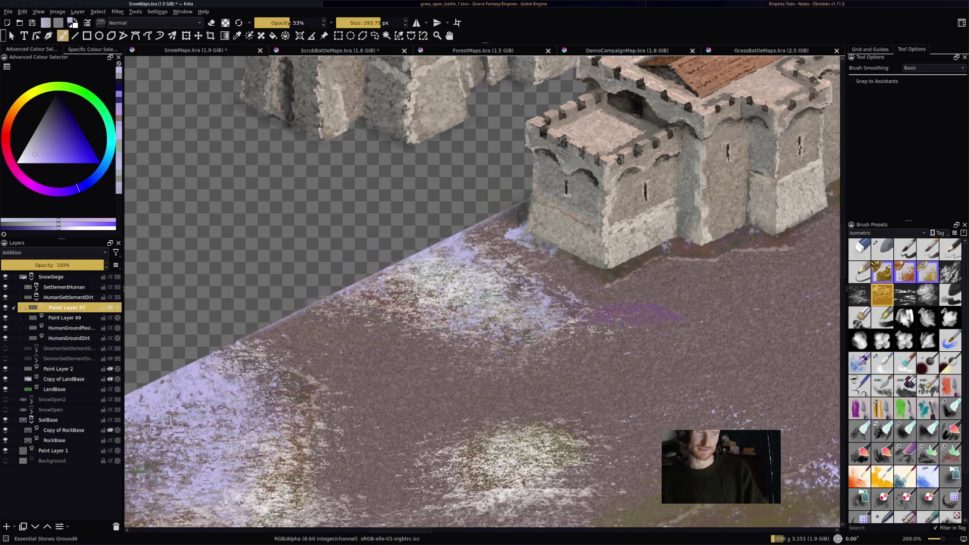
mouse_move(616, 255)
left_mouse_down()
mouse_move(631, 252)
mouse_move(596, 212)
mouse_move(682, 237)
mouse_move(762, 242)
mouse_move(768, 222)
mouse_move(808, 237)
mouse_move(717, 293)
left_mouse_up()
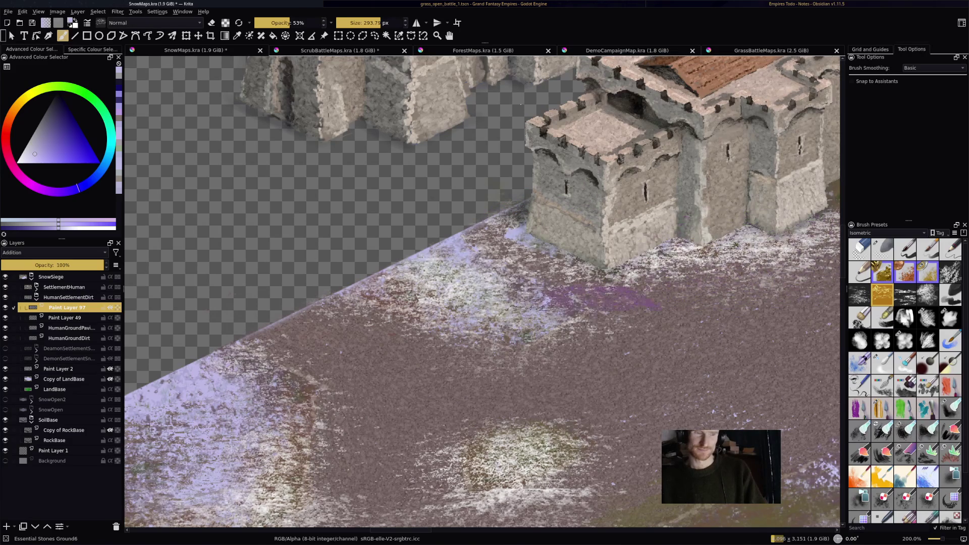
mouse_move(656, 303)
left_mouse_down()
mouse_move(455, 258)
mouse_move(283, 278)
mouse_move(282, 320)
left_mouse_up()
- Try snow strokes on the ground beside the house, undoing each misplaced one
mouse_move(384, 171)
left_mouse_down()
mouse_move(535, 222)
mouse_move(394, 202)
left_mouse_up()
key("ctrl+z")
left_click_drag(323, 126, 475, 111)
key("ctrl+z")
left_click_drag(757, 175, 838, 159)
key("ctrl+z")
mouse_move(626, 151)
left_mouse_down()
mouse_move(742, 126)
mouse_move(611, 187)
left_mouse_up()
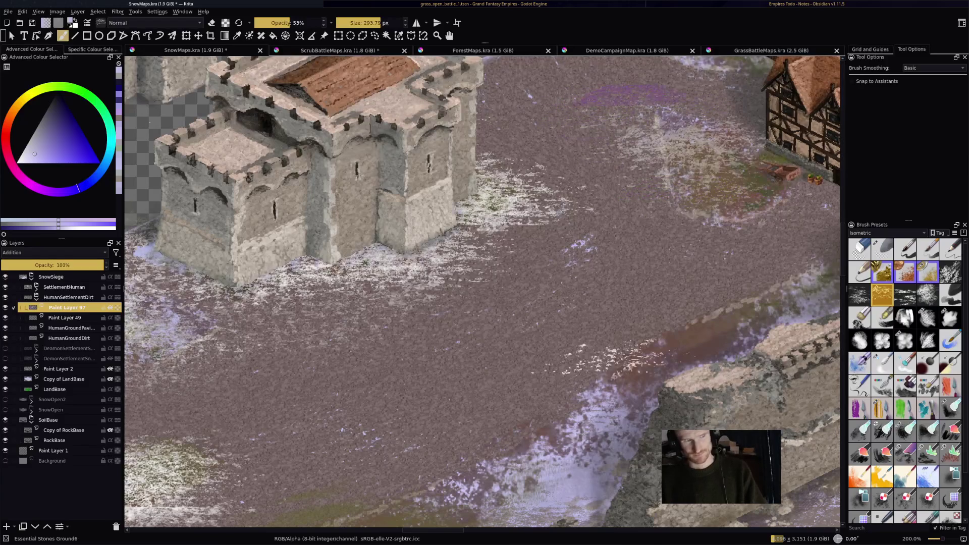
key("ctrl+z")
left_click_drag(682, 166, 833, 156)
key("ctrl+z")
left_click_drag(758, 172, 838, 154)
key("ctrl+z")
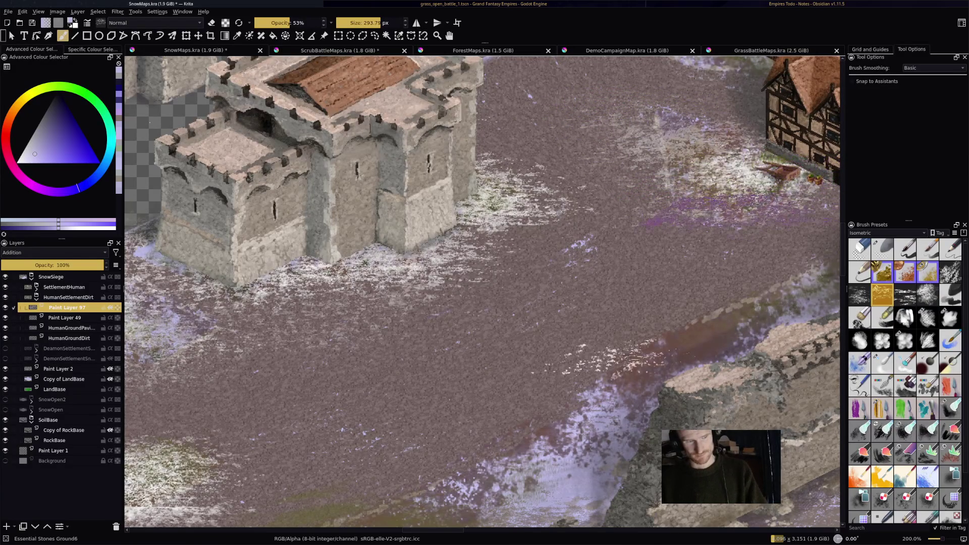
- Try several snow strokes lower down the road, undoing each until one settles on the right
left_click_drag(732, 252, 838, 238)
key("ctrl+z")
left_click_drag(545, 349, 651, 341)
key("ctrl+z")
left_click_drag(528, 327, 654, 313)
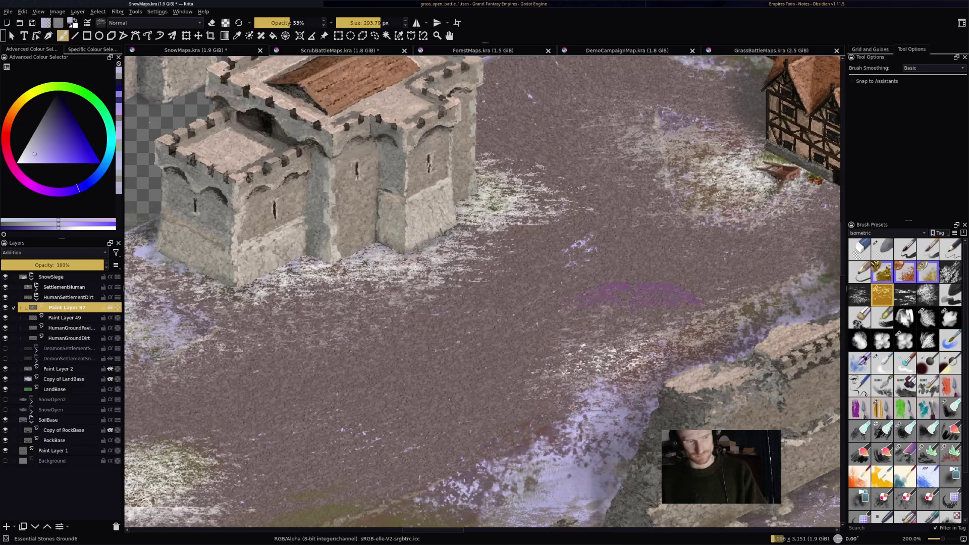
key("ctrl+z")
left_click_drag(565, 364, 664, 346)
key("ctrl+z")
left_click_drag(525, 457, 632, 419)
key("ctrl+z")
left_click_drag(735, 295, 838, 276)
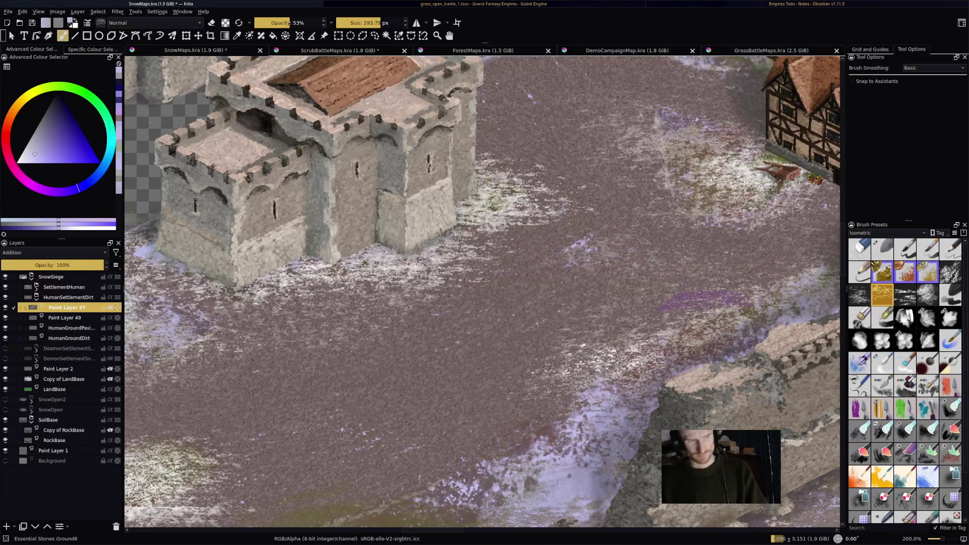
key("ctrl+z")
- Lay a snow stroke across the road after retrying near the road edge
left_click_drag(240, 345, 376, 330)
key("ctrl+z")
left_click_drag(366, 394, 487, 376)
key("ctrl+z")
left_click_drag(482, 457, 599, 440)
key("ctrl+z")
left_click_drag(606, 351, 795, 360)
scroll(482, 292, "down", 5)
scroll(354, 303, "up", 4)
scroll(493, 287, "down", 3)
scroll(636, 298, "up", 2)
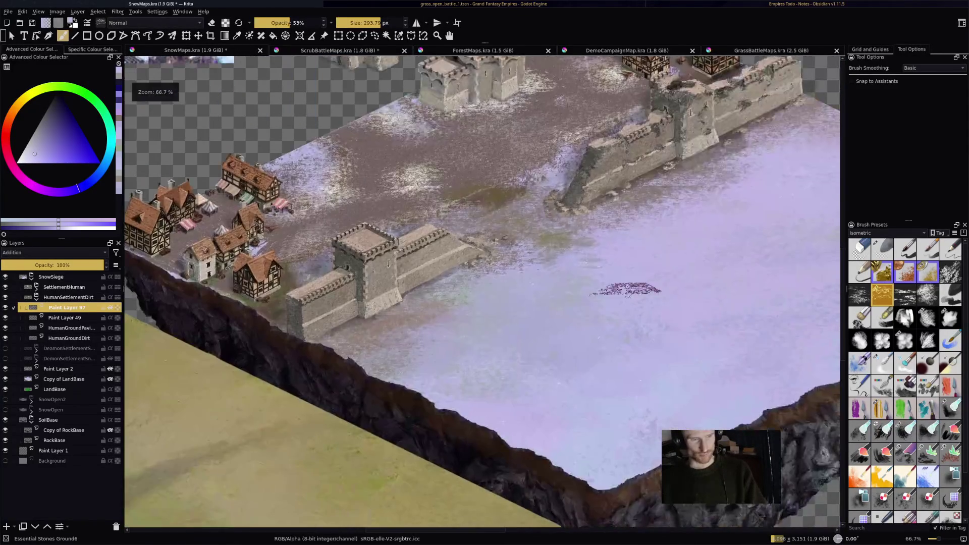
- Undo a stray wall stroke and change Paint Layer 97's blending from Addition to Multiply, then Normal
scroll(497, 186, "up", 2)
left_click_drag(328, 197, 444, 202)
key("ctrl+z")
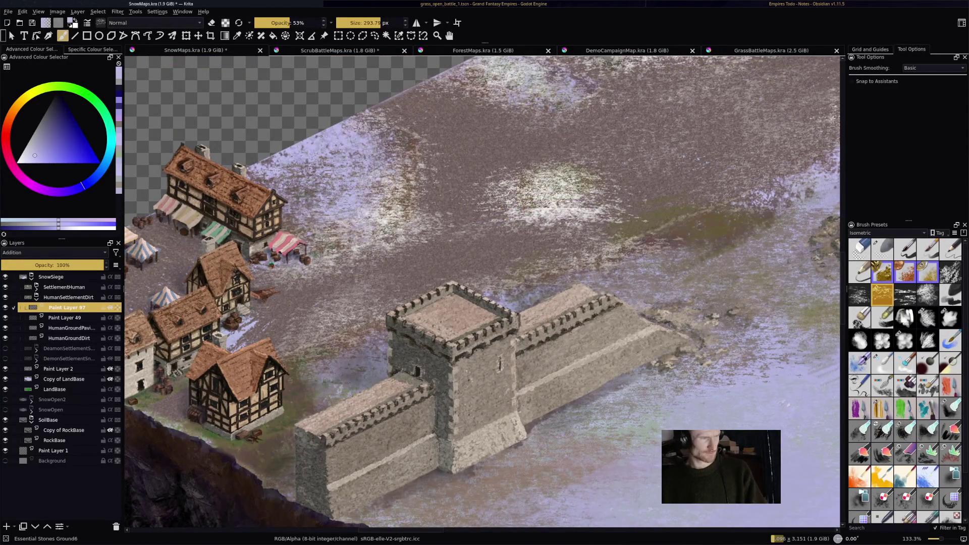
left_click(53, 253)
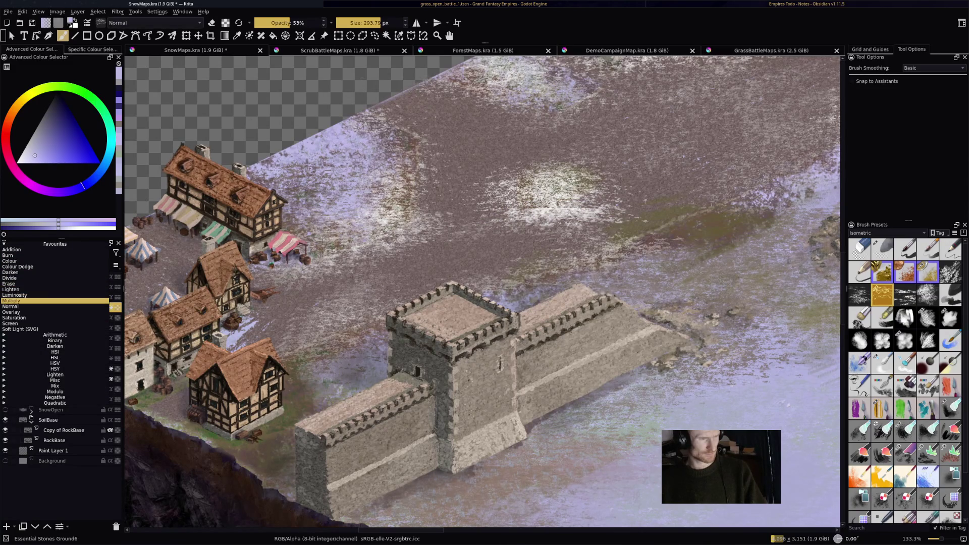
key("Return")
left_click(53, 253)
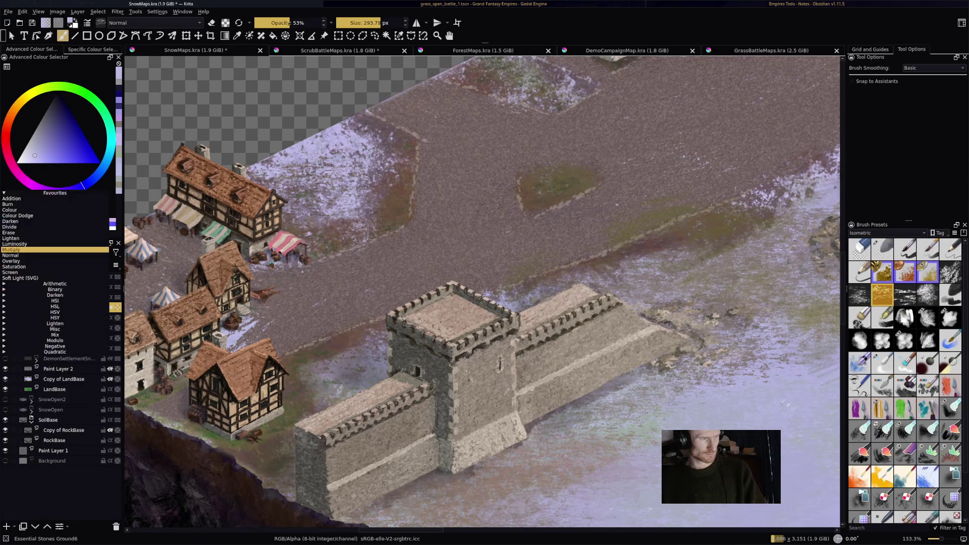
key("Return")
- Brush snow onto the ground below the castle wall
key("minus")
key("minus")
key("minus")
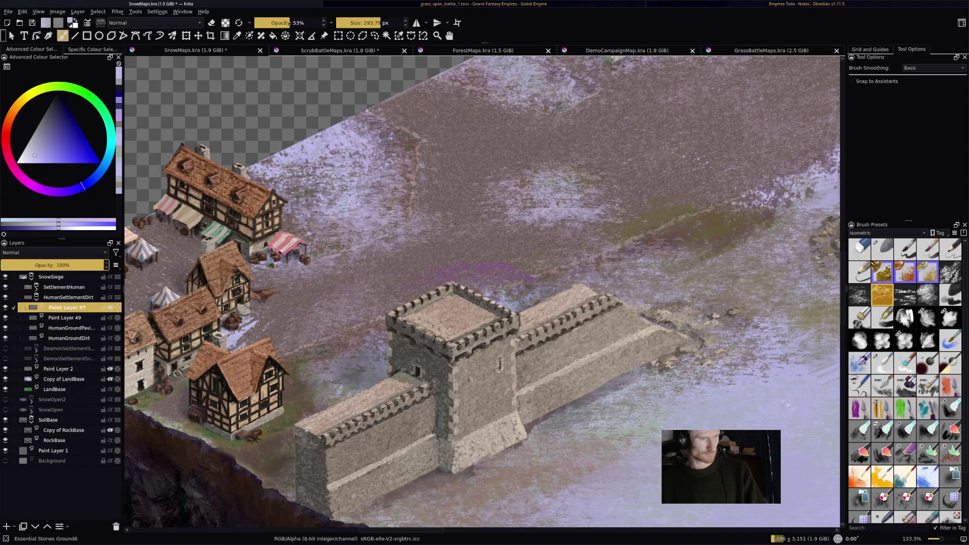
key("1")
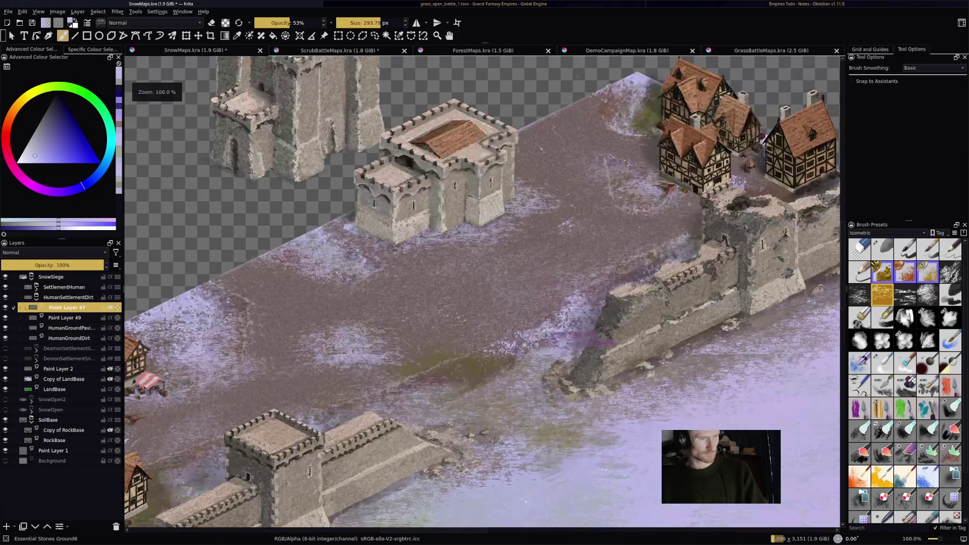
mouse_move(596, 315)
left_mouse_down()
mouse_move(556, 308)
mouse_move(500, 323)
left_mouse_up()
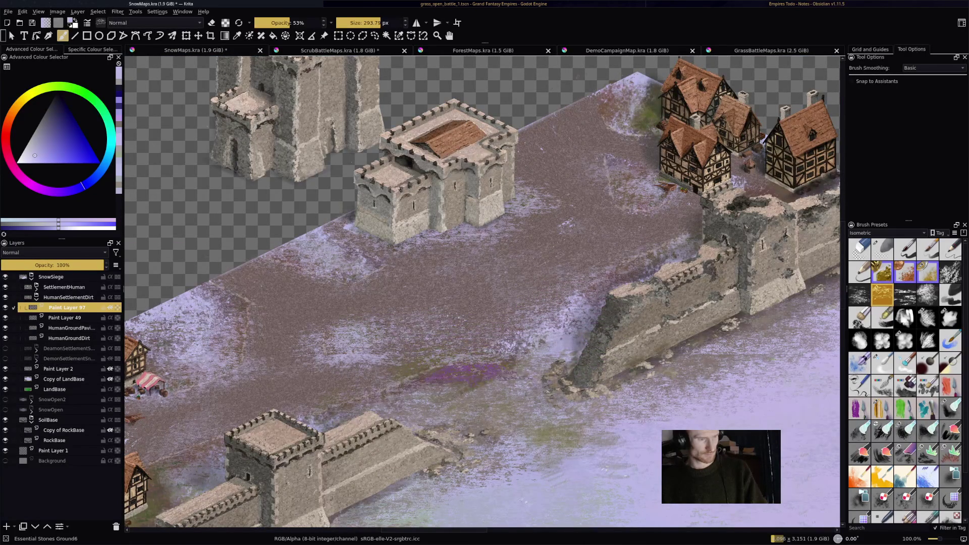
key("minus")
key("minus")
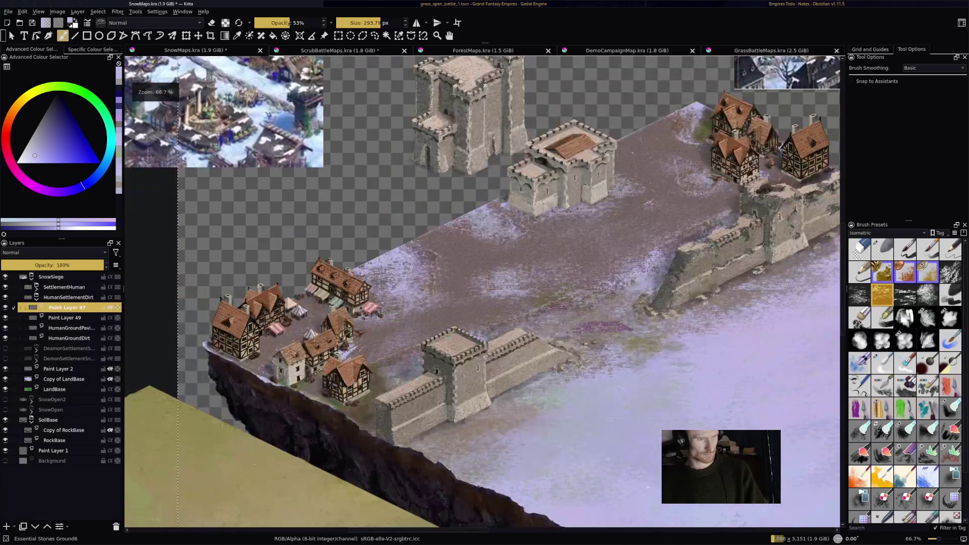
key("equal")
key("equal")
key("equal")
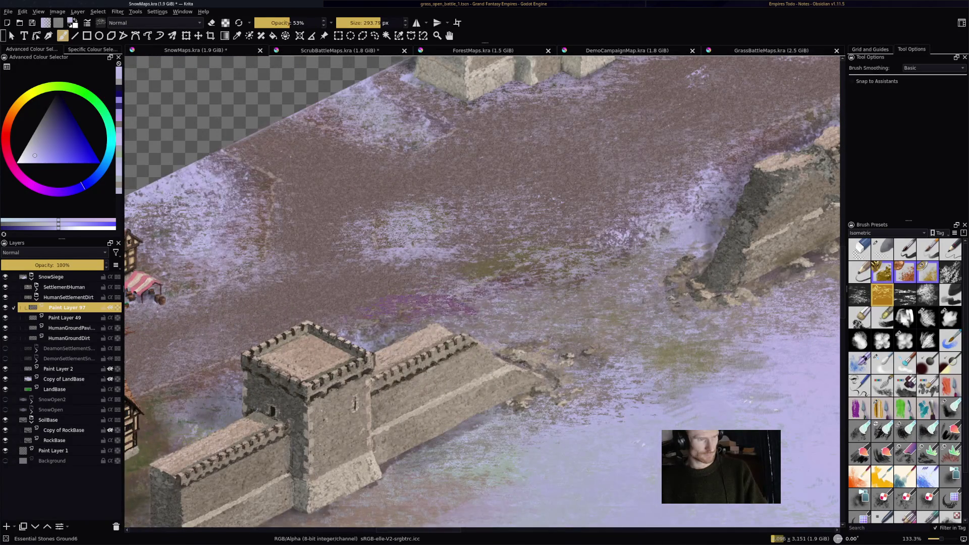
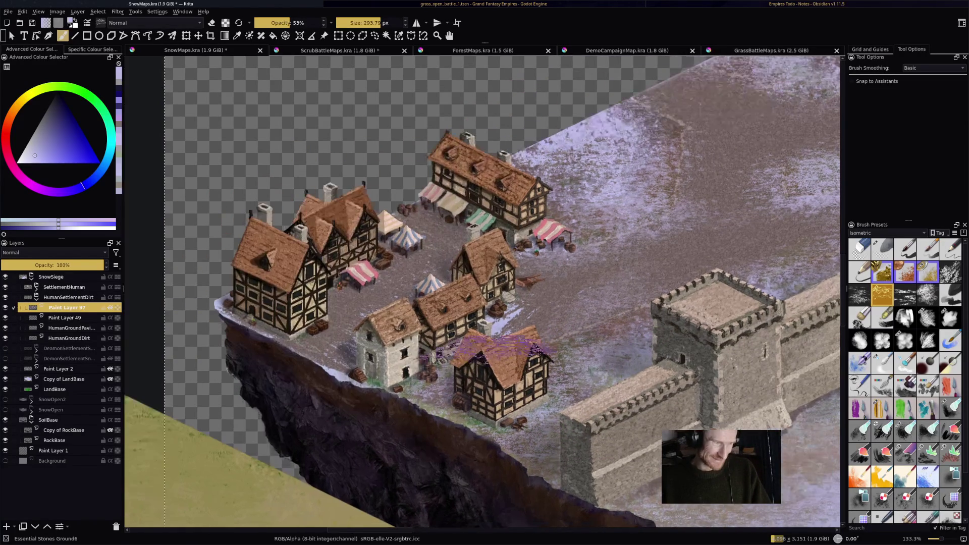
- Paint faint stones-ground strokes at 53% opacity across the snowy ground by the castle
left_click_drag(252, 394, 422, 384)
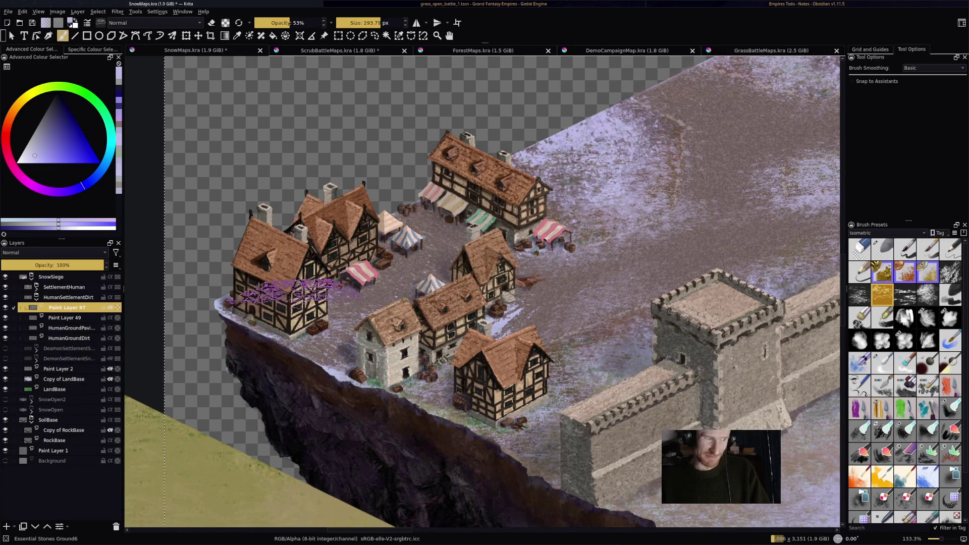
scroll(323, 277, "up", 2)
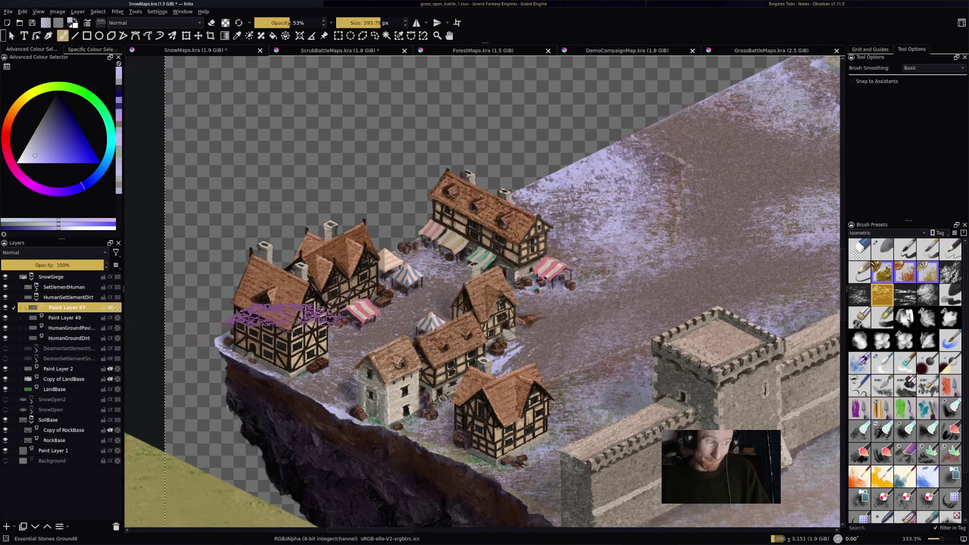
left_click_drag(268, 343, 3, 388)
left_click_drag(621, 288, 569, 311)
left_click_drag(570, 310, 465, 306)
left_click_drag(612, 309, 549, 310)
left_click_drag(549, 311, 411, 309)
left_click_drag(488, 305, 412, 308)
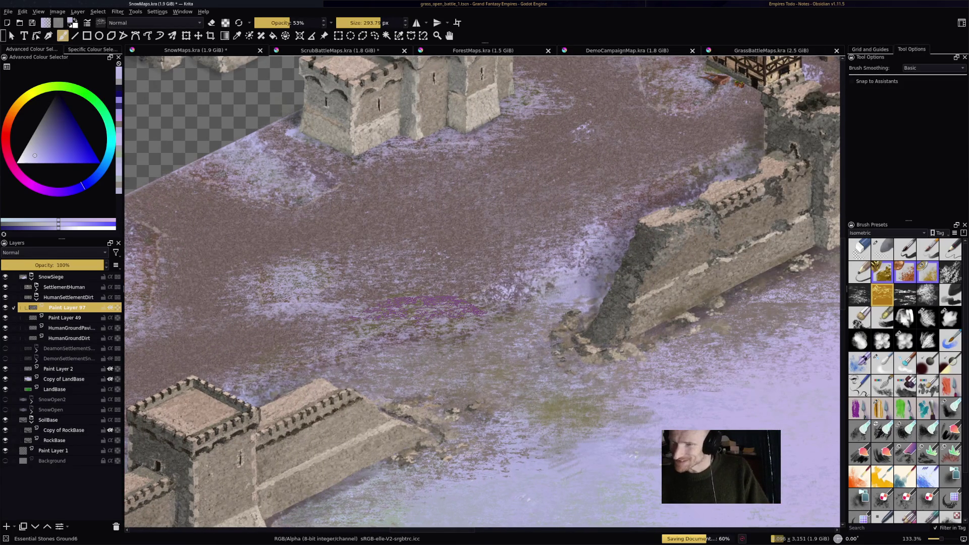
- At 100% zoom, add ground texture near the houses, undoing strokes that land badly
key("3")
key("1")
left_click_drag(454, 303, 262, 409)
left_click_drag(505, 177, 701, 149)
key("ctrl+z")
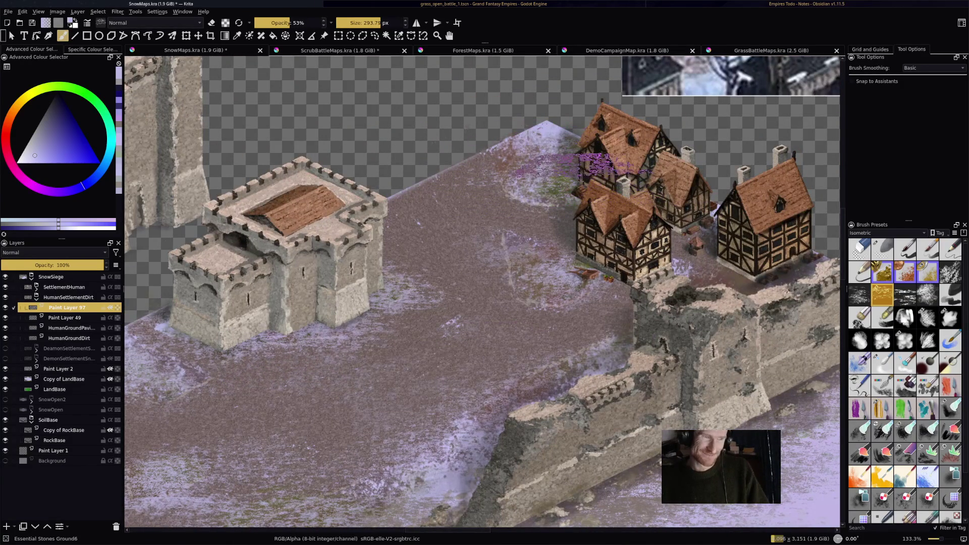
left_click_drag(556, 154, 439, 169)
key("ctrl+z")
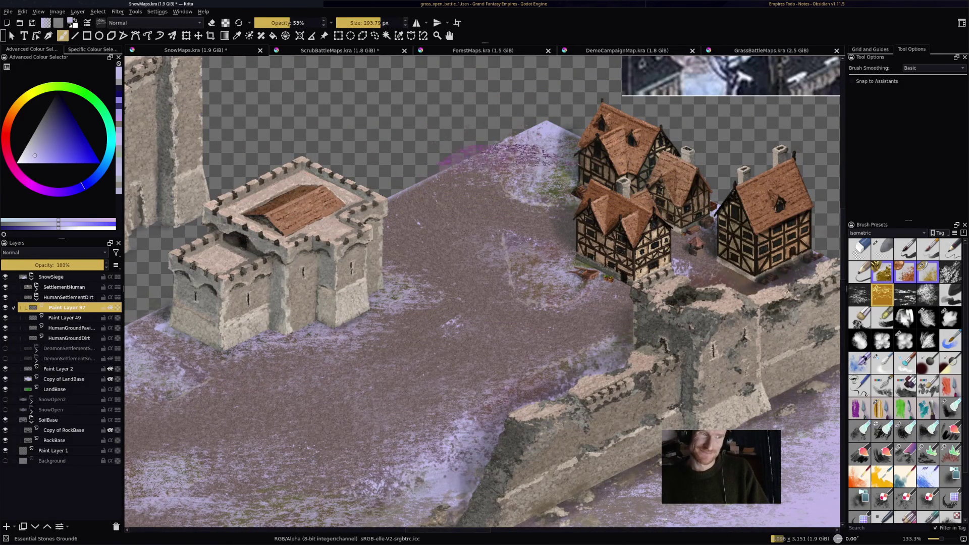
left_click_drag(611, 287, 485, 292)
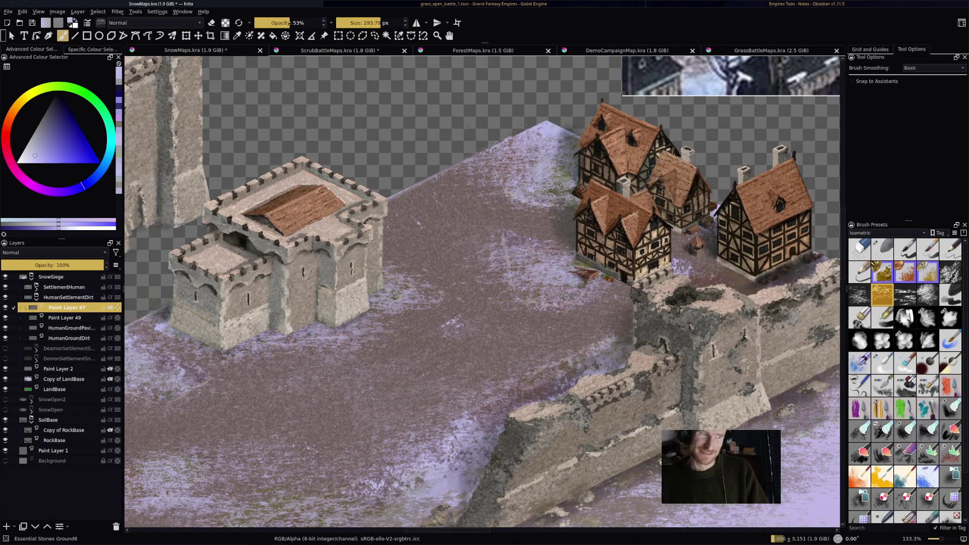
- Save SnowMaps.kra and switch to the GrassBattleMaps.kra document
key("alt+f")
key("s")
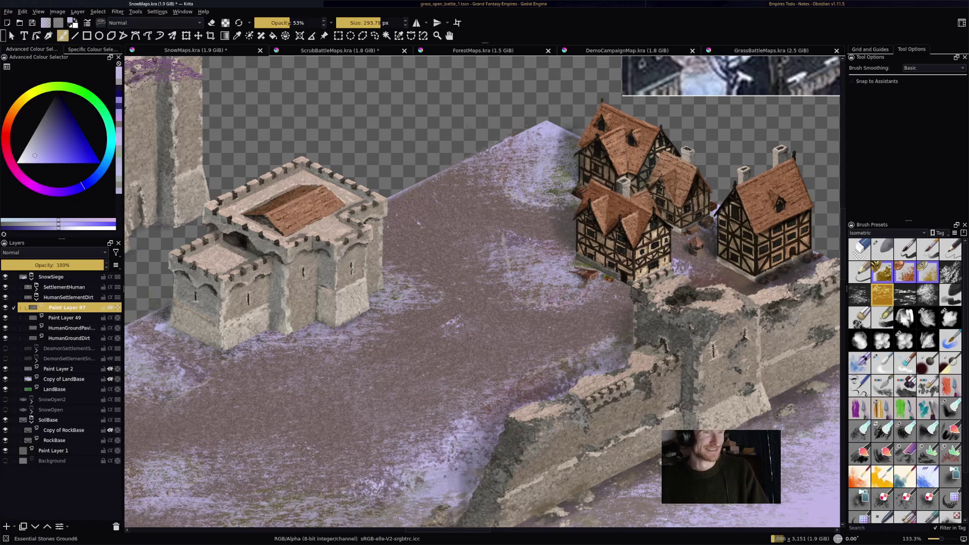
key("minus")
key("minus")
key("minus")
scroll(483, 293, "down", 5)
key("ctrl+shift+Tab")
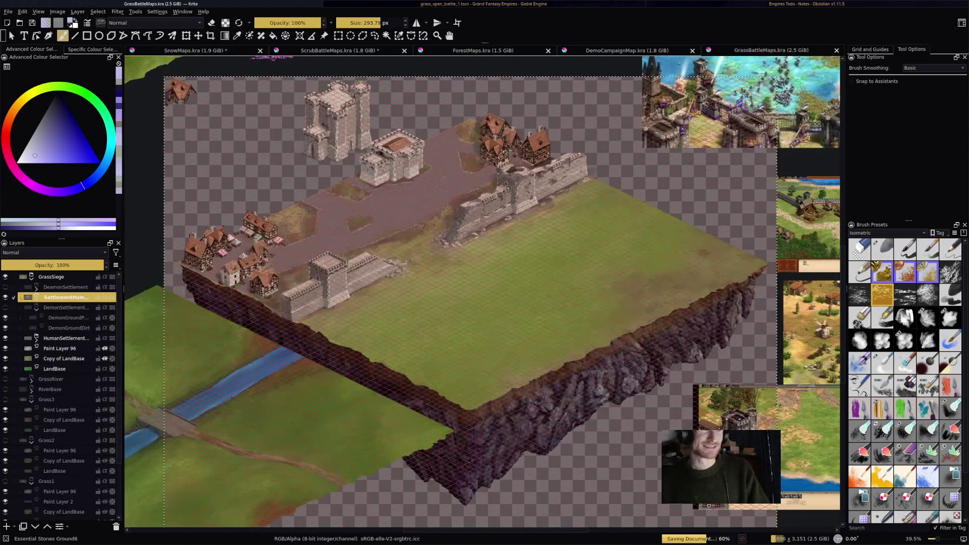
- View the Document Information for GrassBattleMaps and close it with OK
key("alt+f")
key("Down")
key("Down")
key("Down")
key("Up")
key("Up")
key("Up")
key("Down")
key("Return")
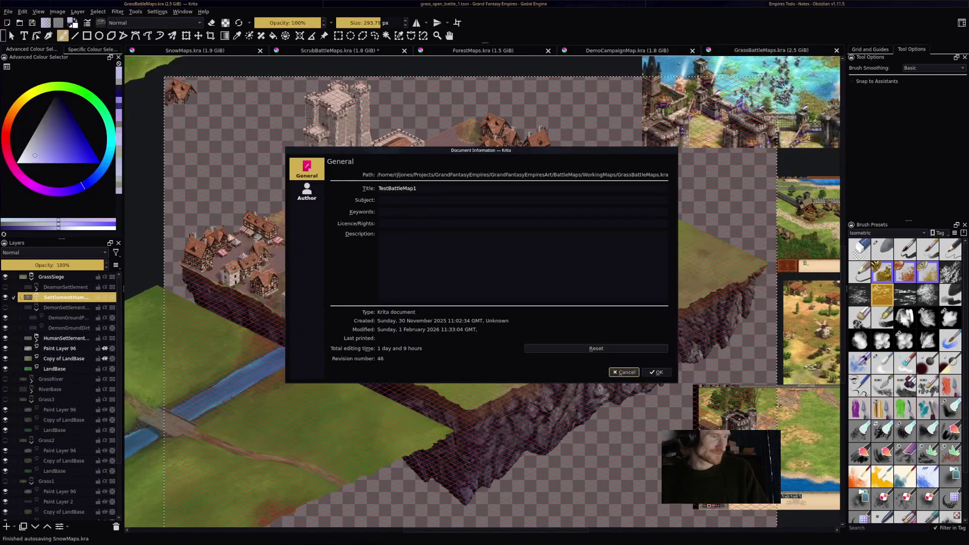
key("Return")
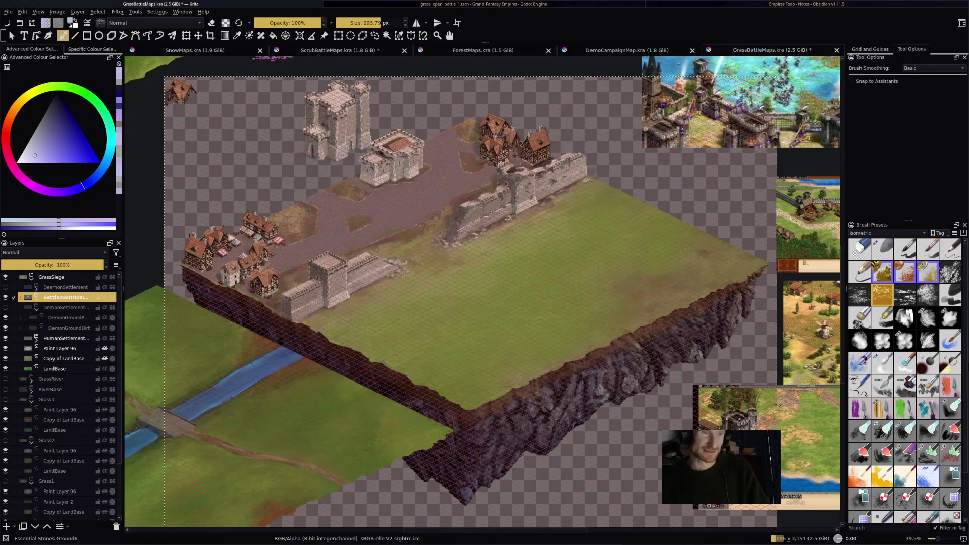
- Cycle through DemoCampaignMap and ScrubBattleMaps back to SnowMaps.kra
key("ctrl+shift+Tab")
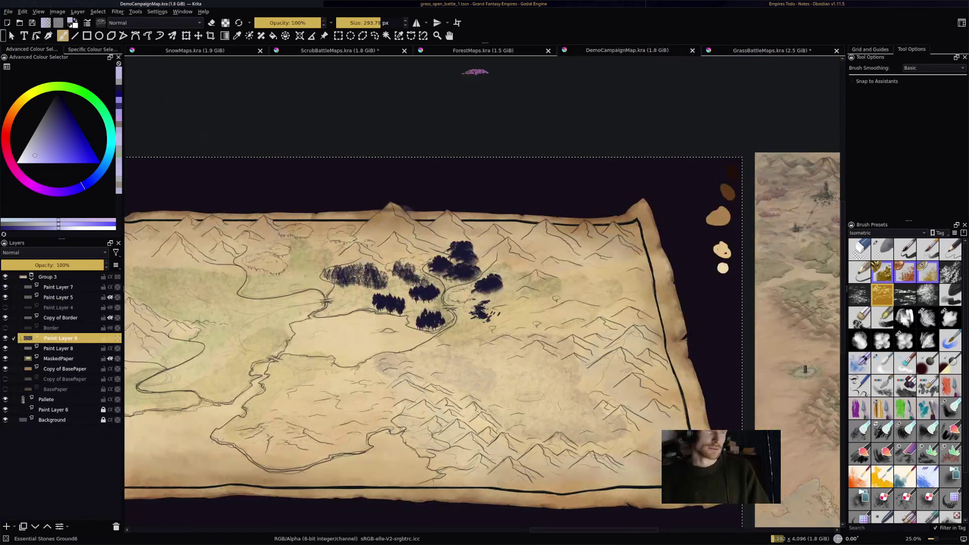
key("ctrl+shift+Tab")
key("ctrl+shift+Tab")
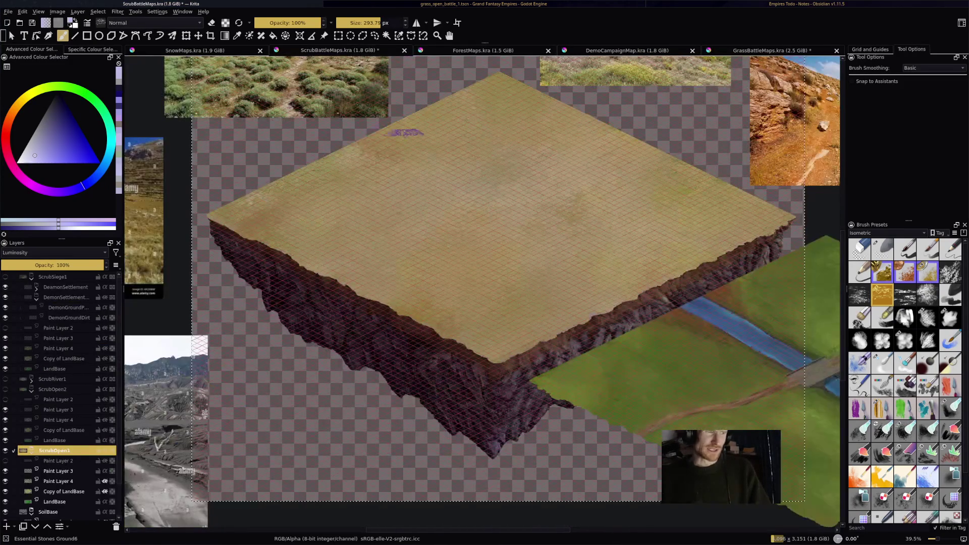
key("ctrl+shift+Tab")
scroll(483, 292, "up", 5)
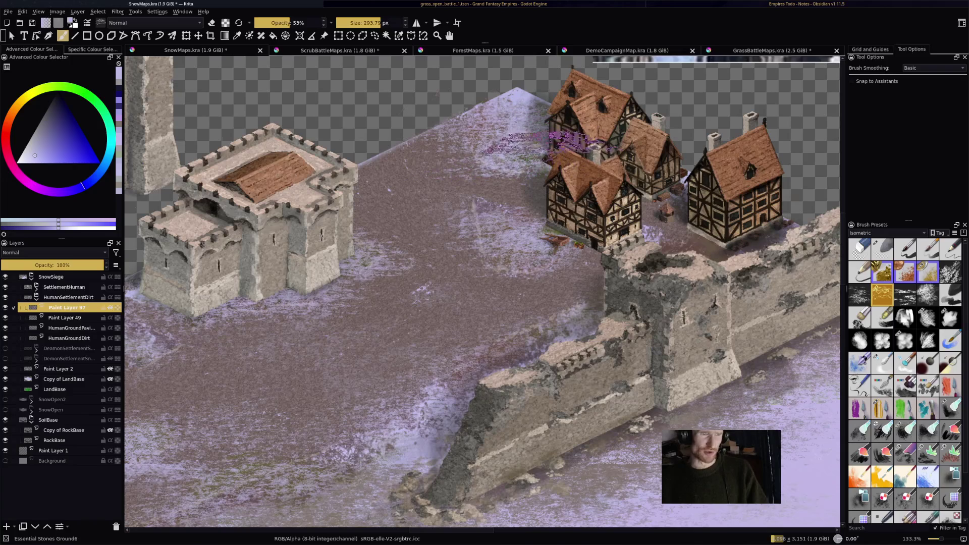
- Paint snowy texture beside and near the houses, then save SnowMaps.kra
left_click_drag(631, 233, 757, 226)
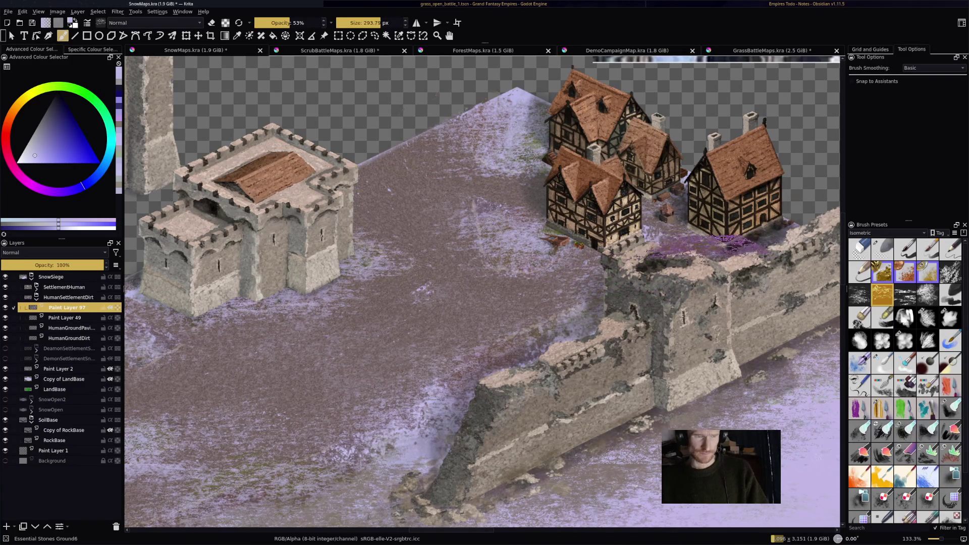
left_click_drag(727, 240, 554, 231)
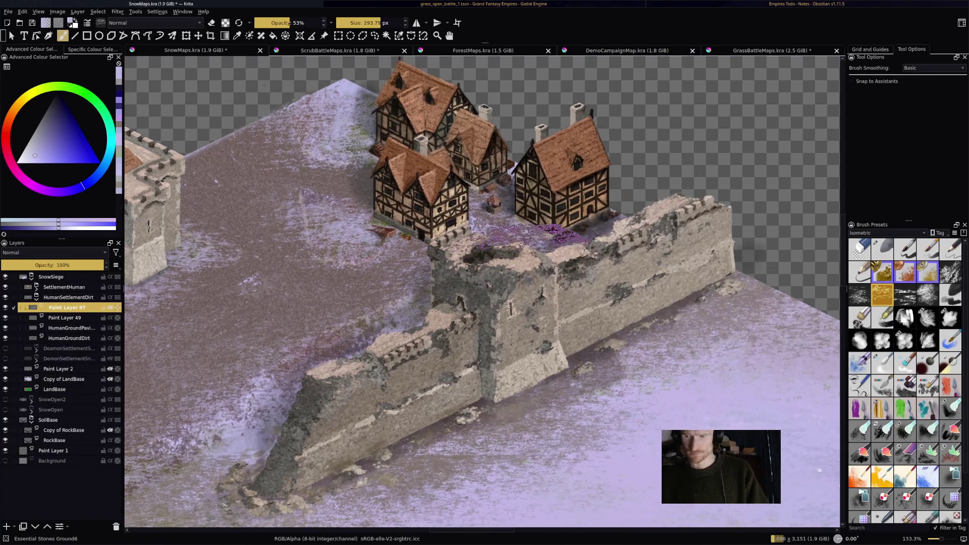
scroll(530, 234, "down", 3)
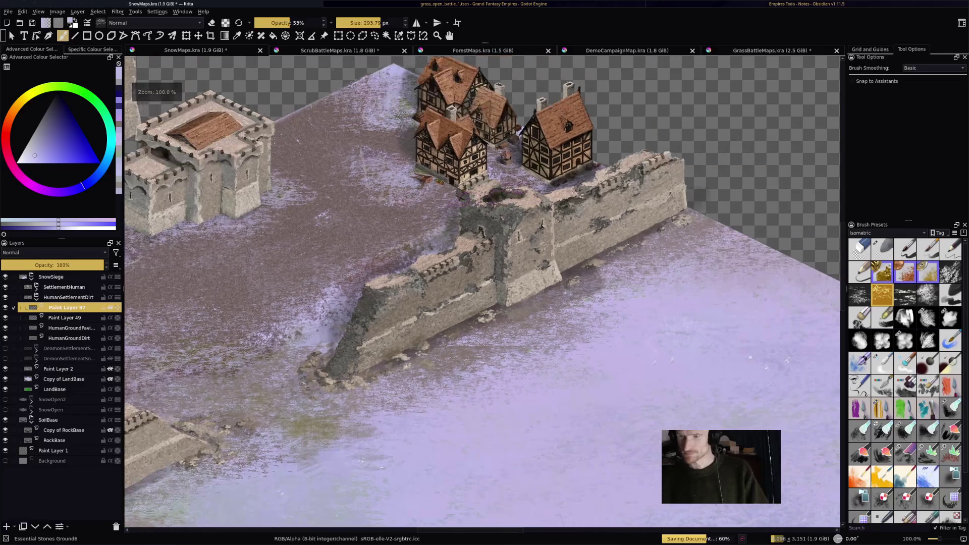
left_click_drag(498, 199, 611, 198)
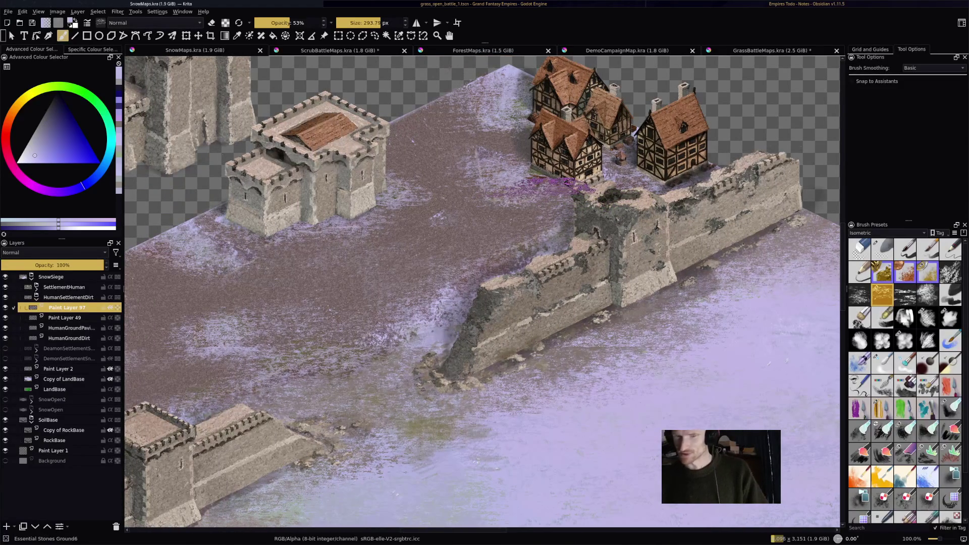
mouse_move(570, 194)
left_mouse_down()
mouse_move(546, 156)
mouse_move(556, 138)
mouse_move(641, 215)
mouse_move(621, 196)
mouse_move(519, 207)
left_mouse_up()
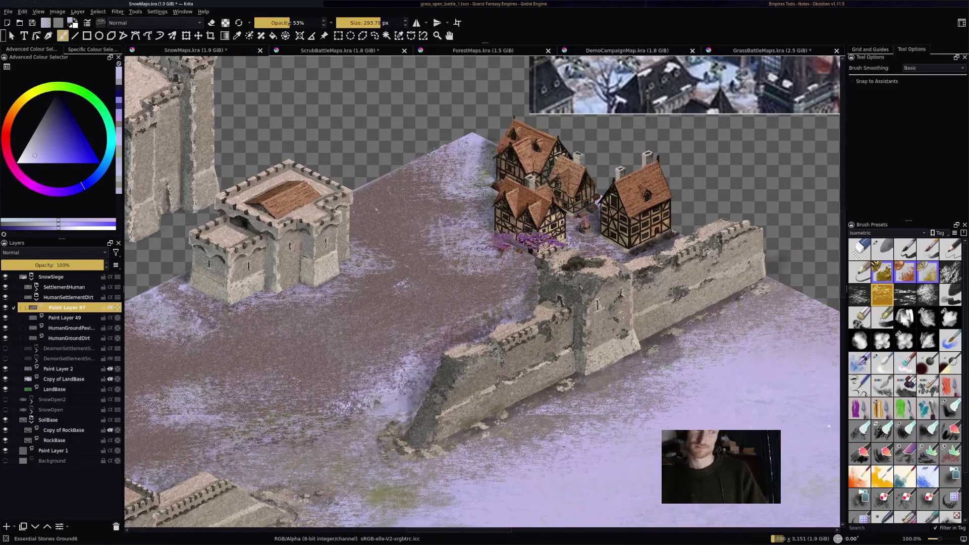
mouse_move(594, 206)
left_mouse_down()
mouse_move(602, 59)
mouse_move(684, 115)
left_mouse_up()
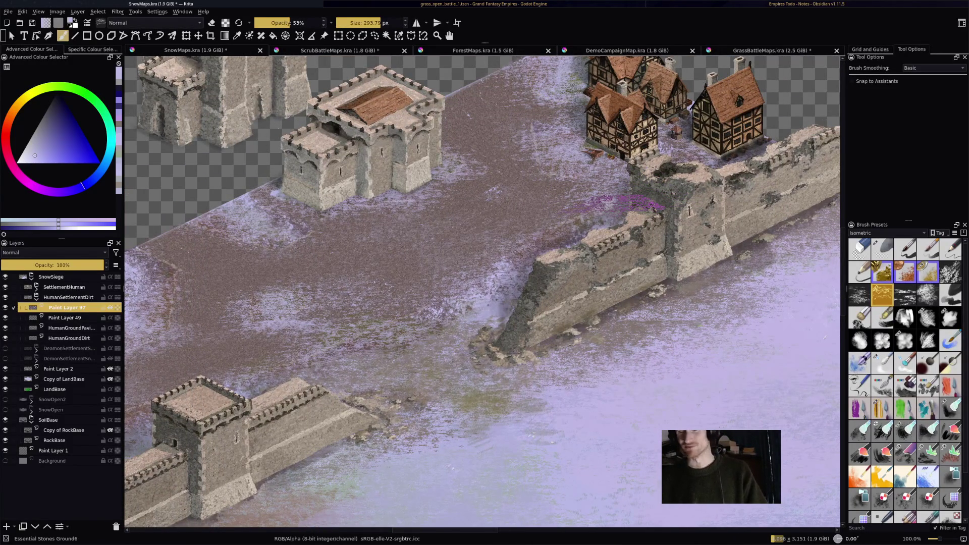
key("ctrl+s")
- Add ground texture around the white house by the cliff and save again
mouse_move(456, 167)
left_mouse_down()
mouse_move(509, 163)
mouse_move(527, 196)
mouse_move(552, 192)
left_mouse_up()
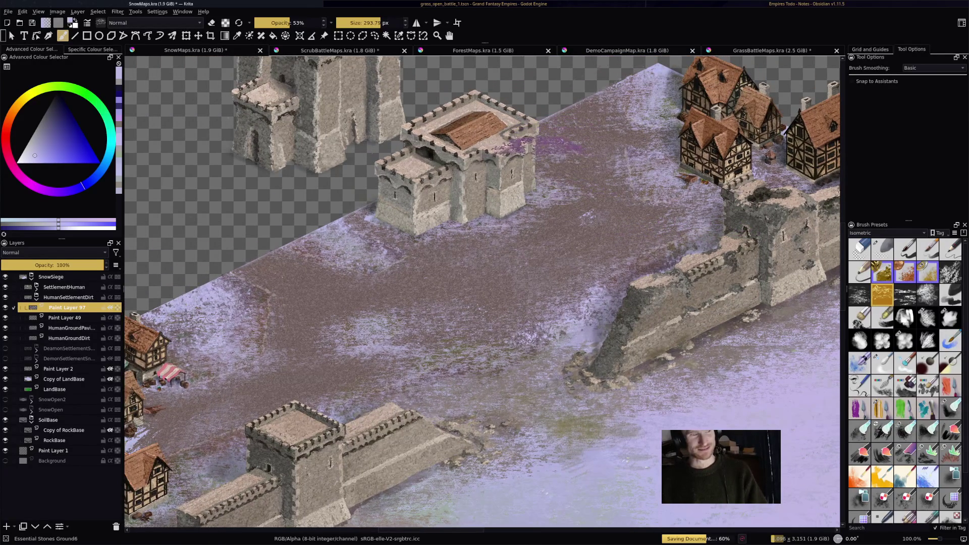
mouse_move(374, 371)
left_mouse_down()
mouse_move(543, 235)
mouse_move(654, 231)
left_mouse_up()
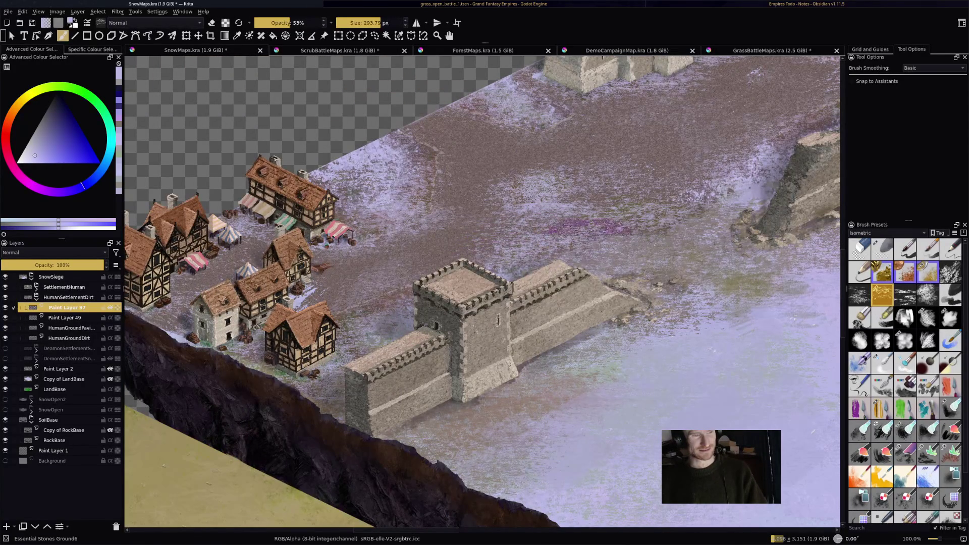
mouse_move(357, 379)
left_mouse_down()
mouse_move(454, 349)
mouse_move(399, 371)
left_mouse_up()
right_click(454, 349)
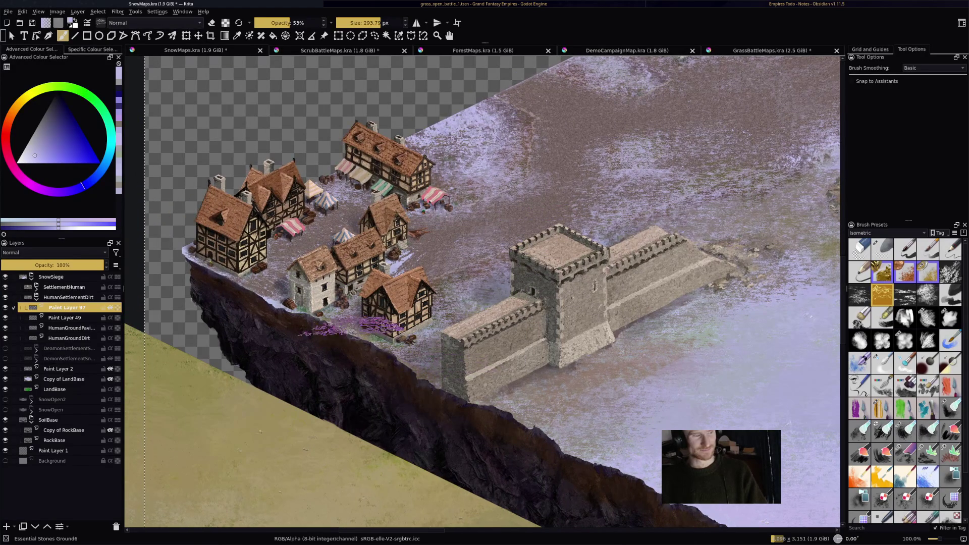
scroll(237, 261, "down", 2)
key("ctrl+s")
scroll(505, 237, "down", 2)
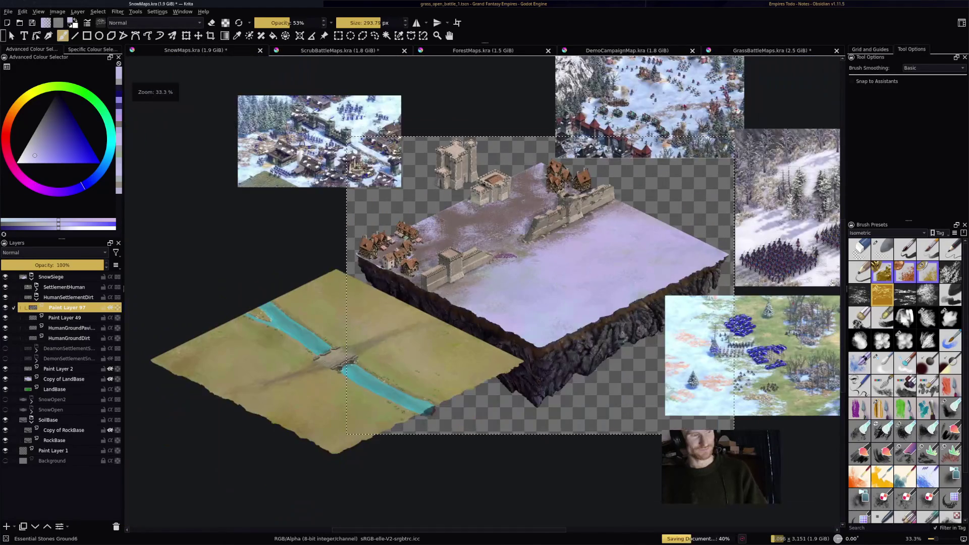
scroll(435, 186, "up", 4)
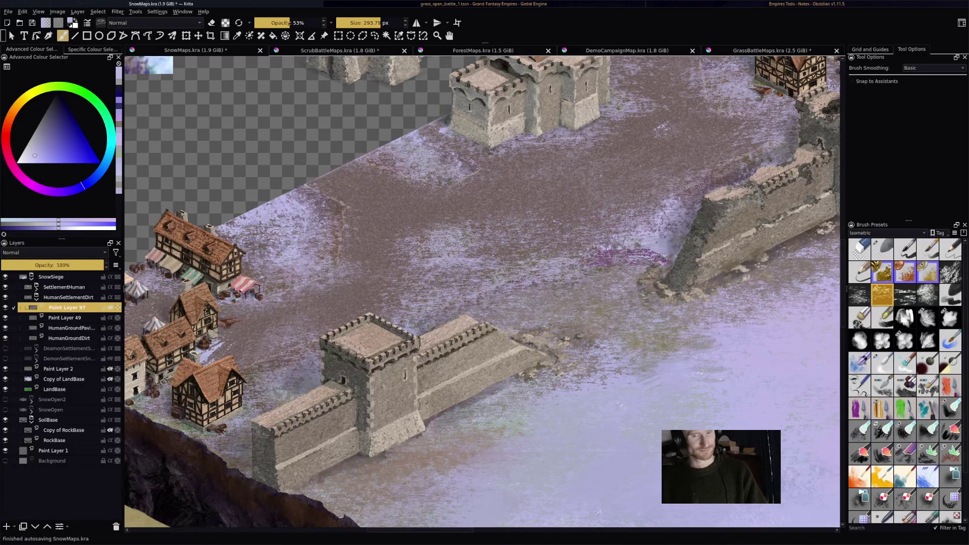
left_click_drag(581, 280, 661, 237)
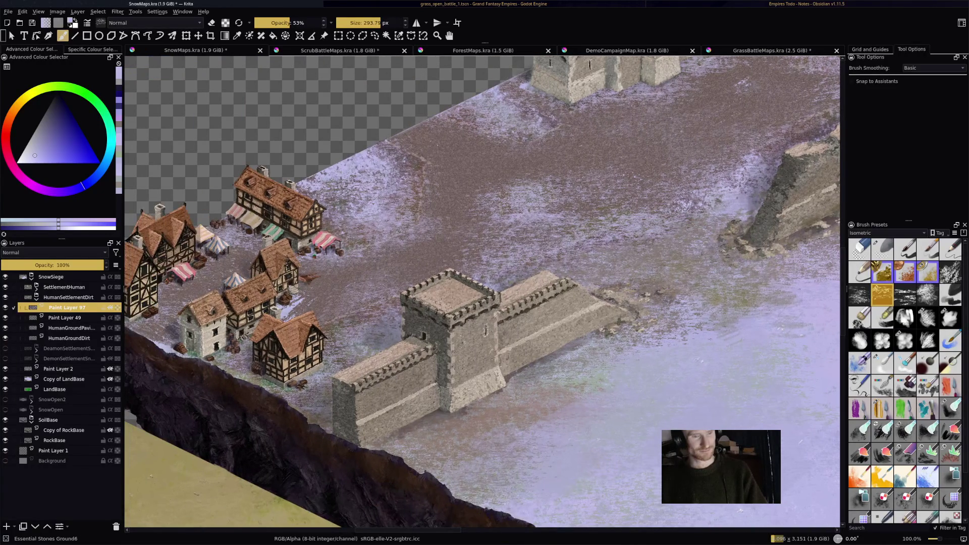
left_click(882, 409)
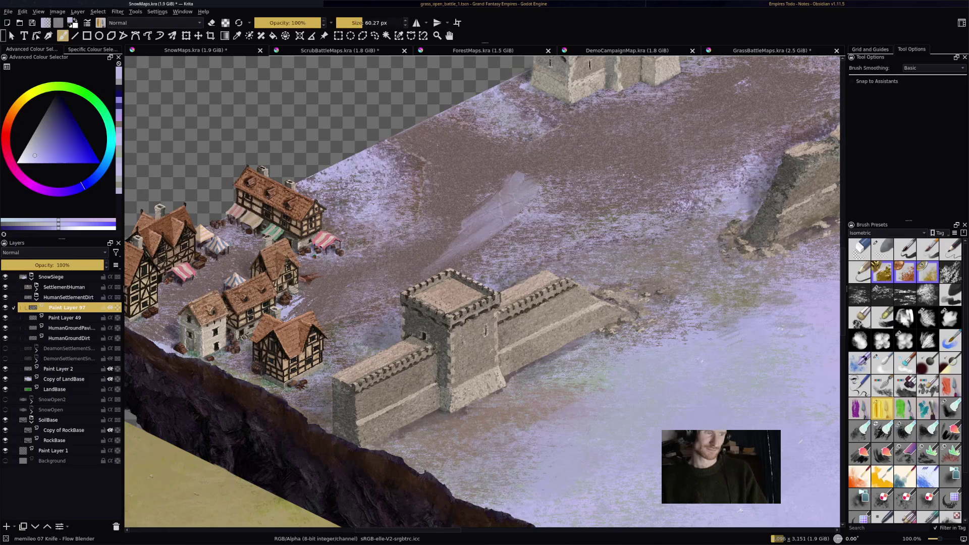
- Smear the diagonal ground streak, undo it, and zoom out to review the town and wall
mouse_move(596, 156)
left_mouse_down()
mouse_move(414, 277)
mouse_move(536, 174)
left_mouse_up()
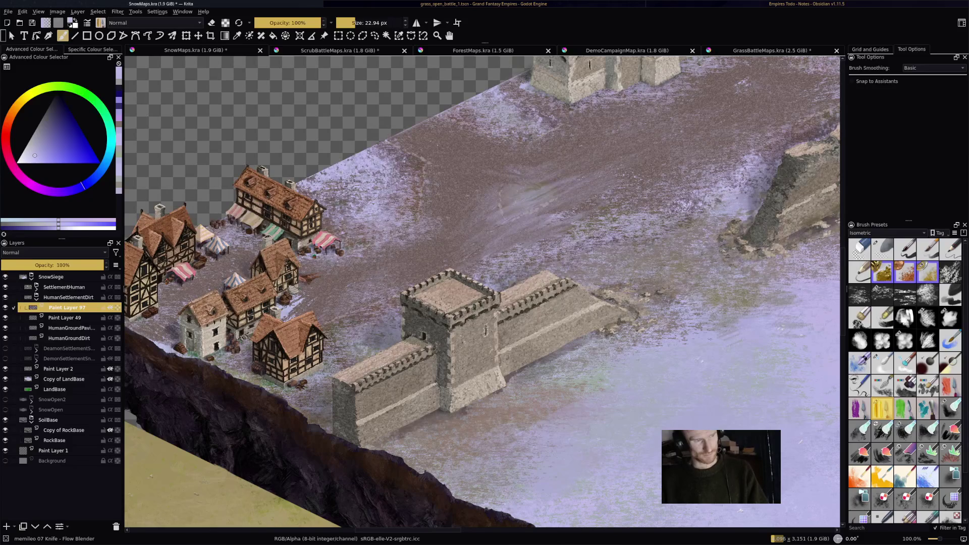
key("ctrl+z")
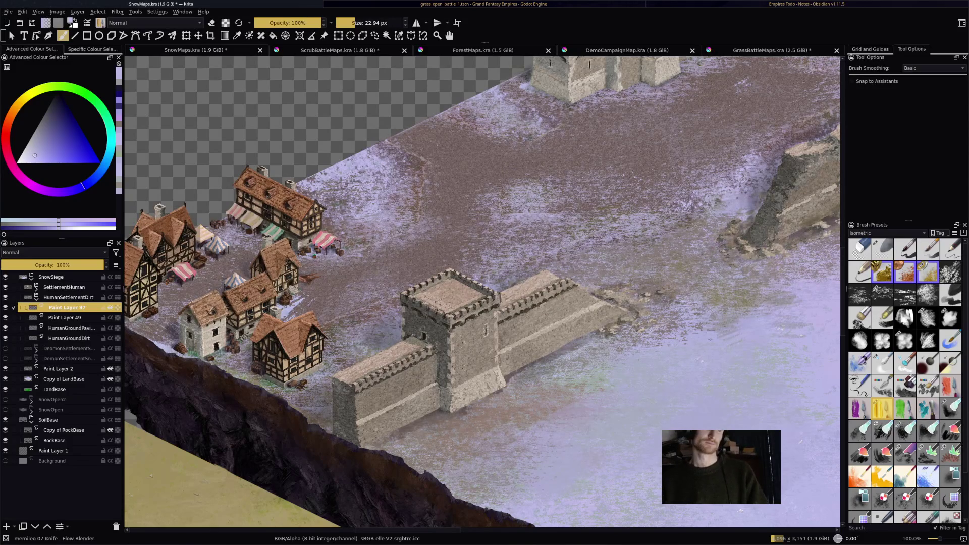
scroll(617, 135, "down", 4)
scroll(616, 135, "up", 7)
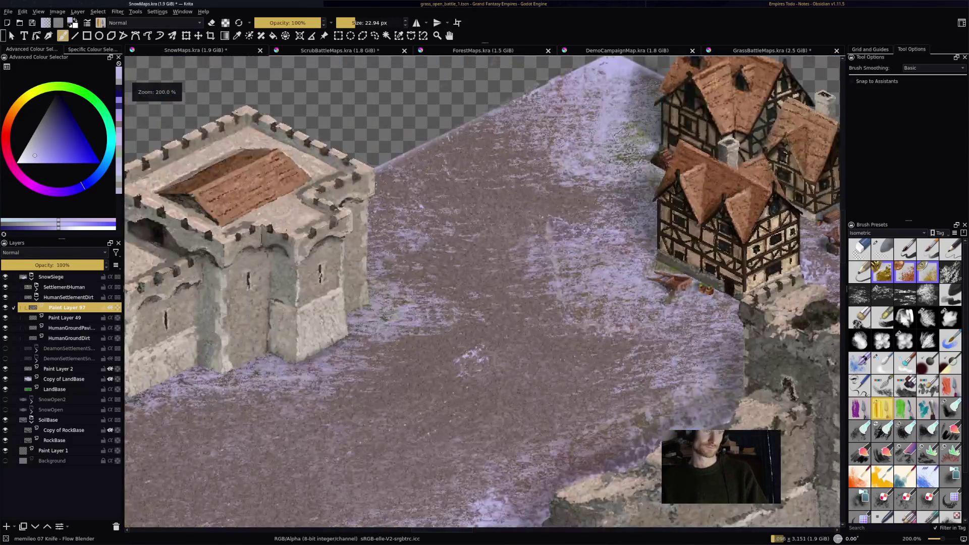
scroll(483, 291, "down", 5)
key("minus")
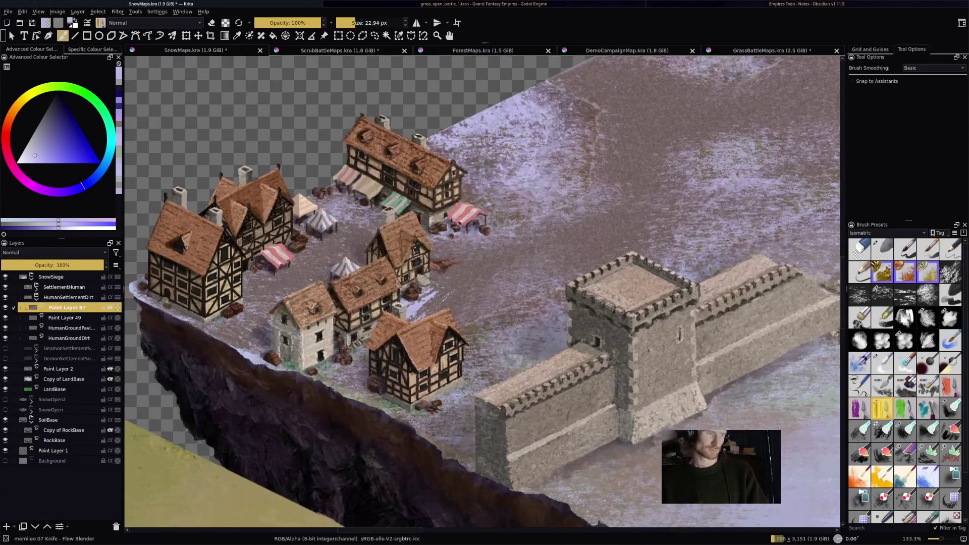
scroll(535, 211, "down", 1)
scroll(412, 233, "down", 3)
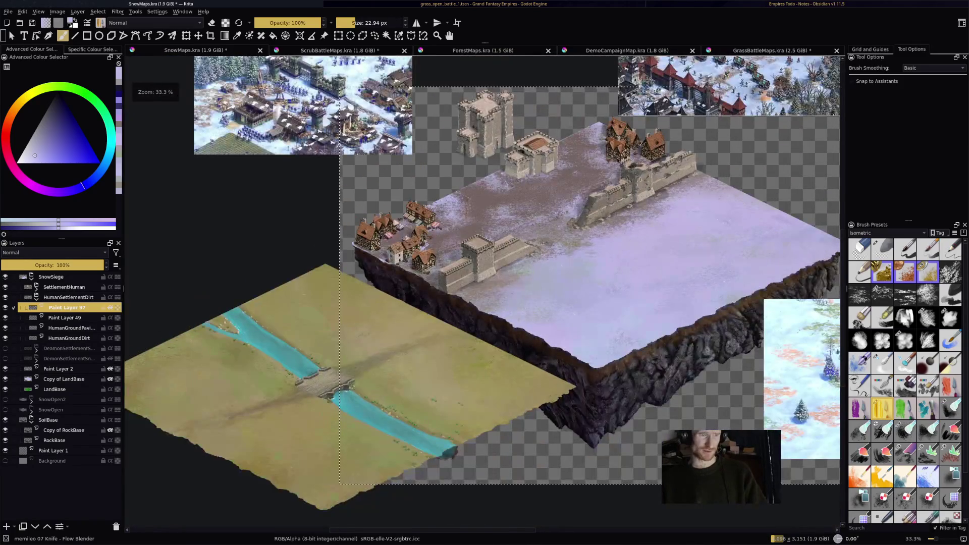
scroll(622, 265, "up", 1)
scroll(622, 265, "down", 2)
scroll(621, 264, "up", 3)
scroll(621, 264, "up", 1)
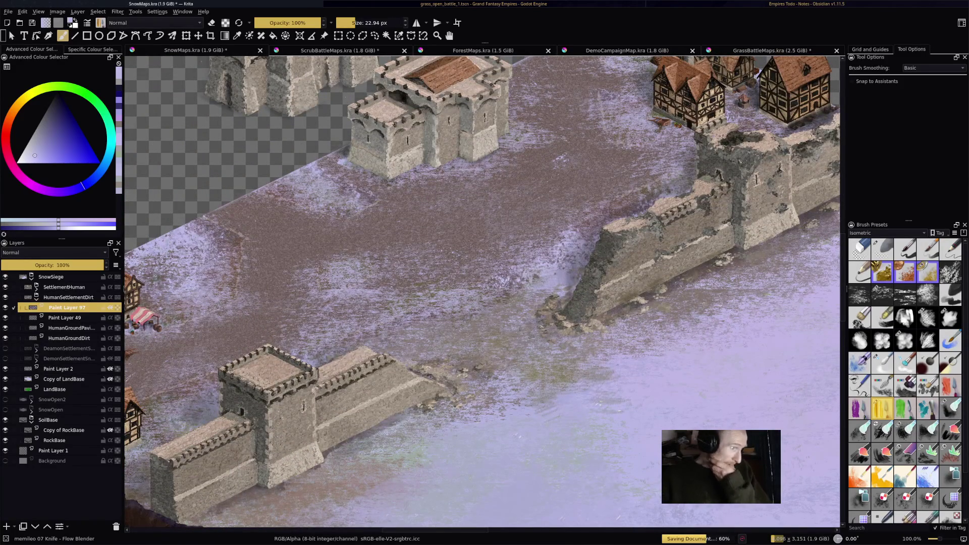
- Add an Addition-blend paint layer in SettlementHuman > Buildings > Houses and pick a pale pinkish colour
left_click(36, 297)
left_click(36, 287)
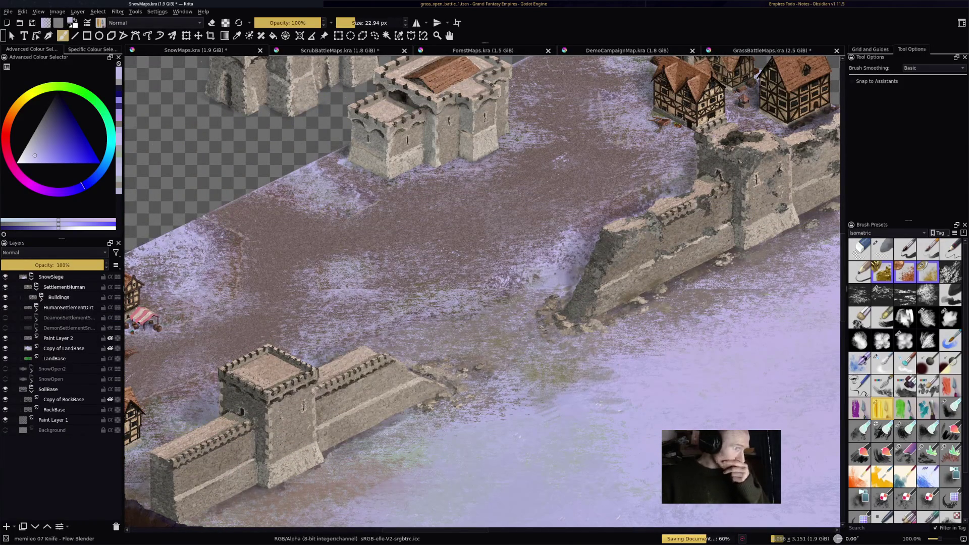
left_click(59, 297)
left_click(42, 297)
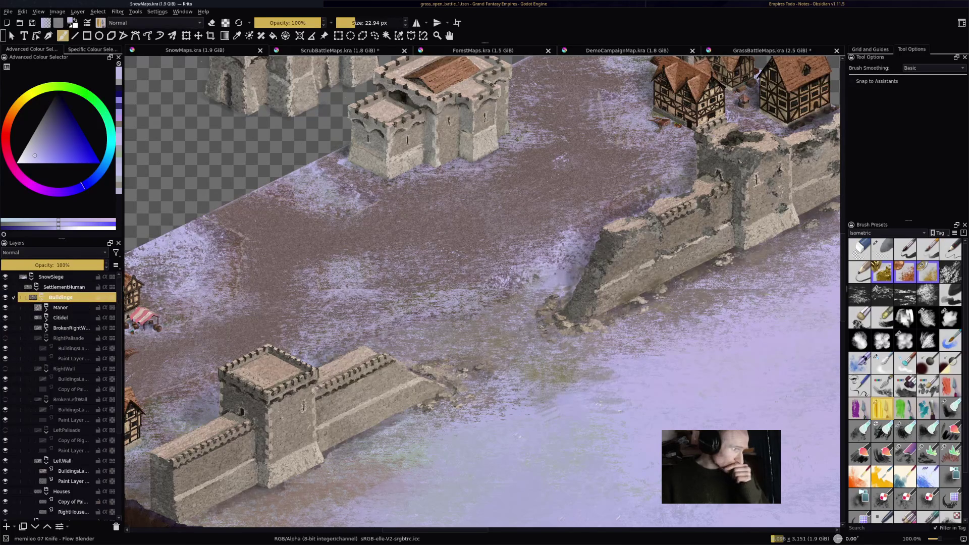
scroll(61, 394, "down", 4)
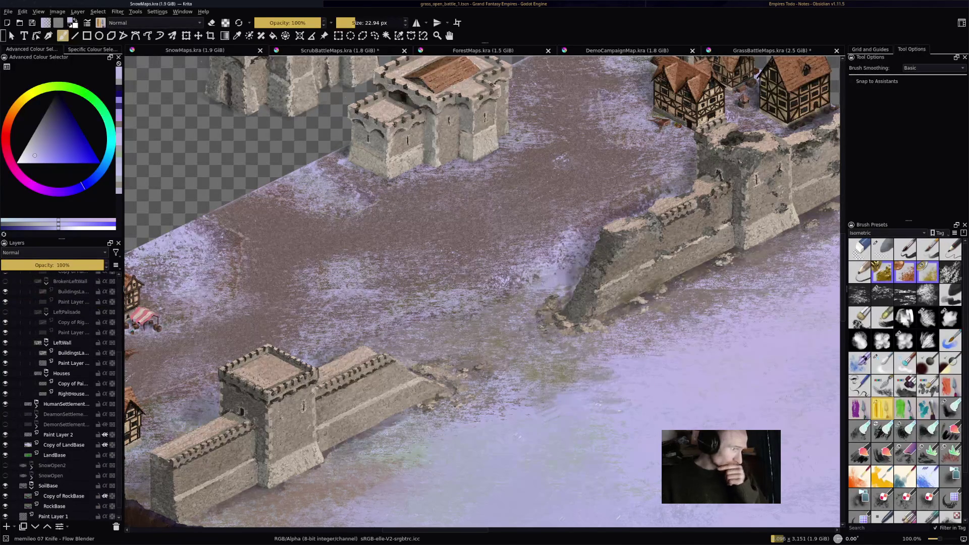
left_click(70, 384)
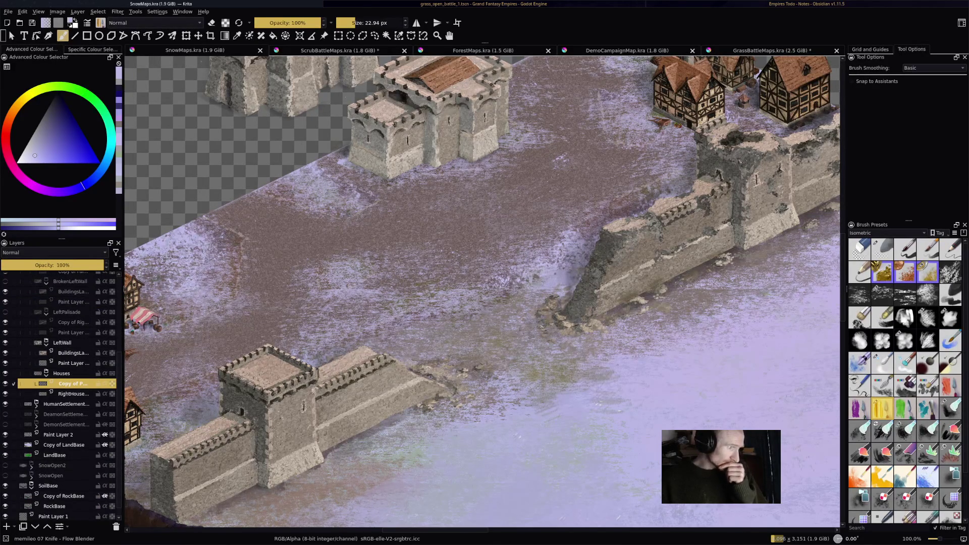
key("Insert")
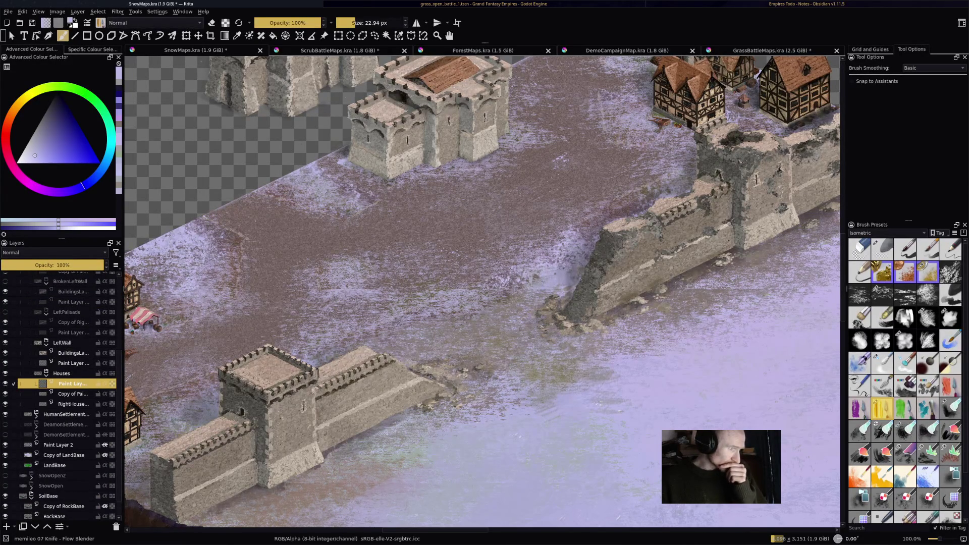
mouse_move(354, 303)
left_mouse_down()
mouse_move(540, 263)
mouse_move(626, 258)
left_mouse_up()
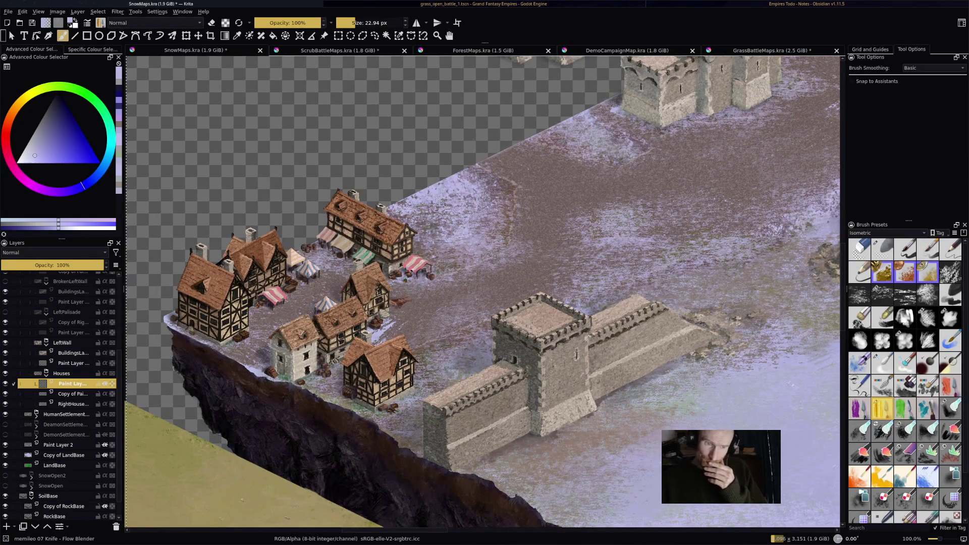
left_click(54, 252)
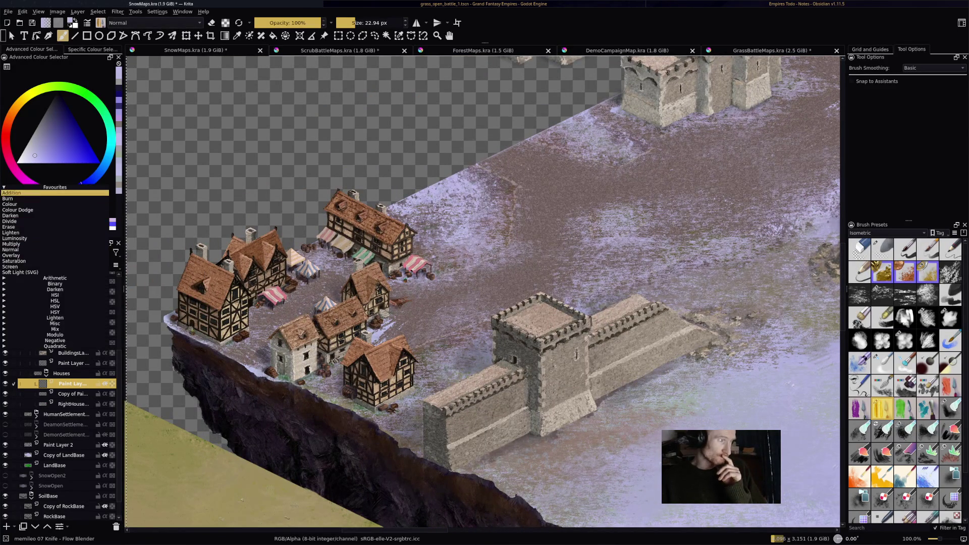
left_click(13, 192)
left_click(15, 172)
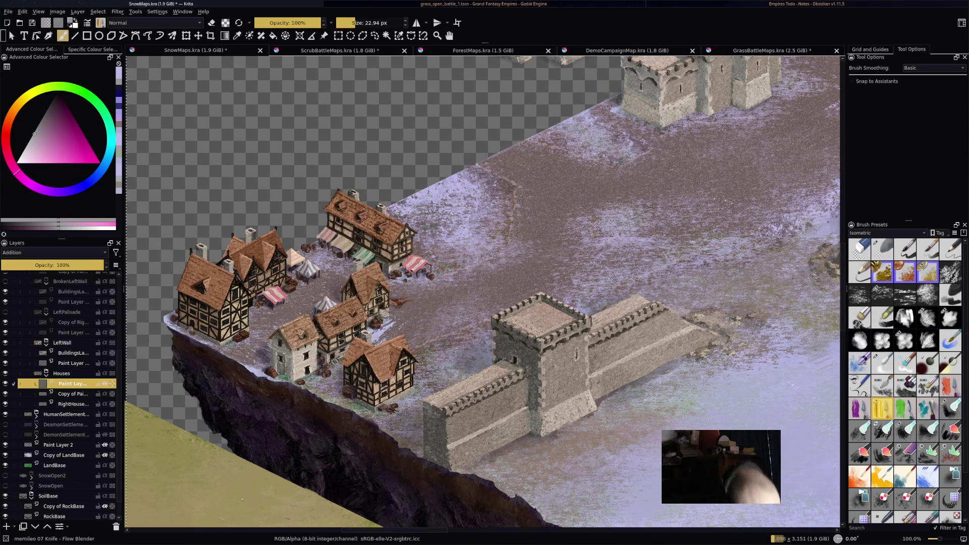
- Zoom in on the village house roofs and select the Drychalk brush preset
scroll(181, 252, "up", 5)
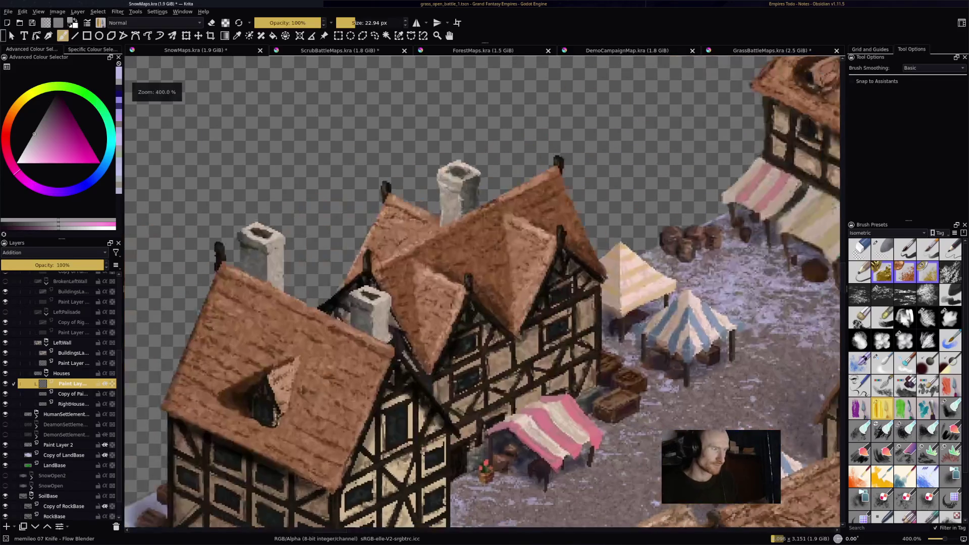
left_click_drag(444, 269, 468, 275)
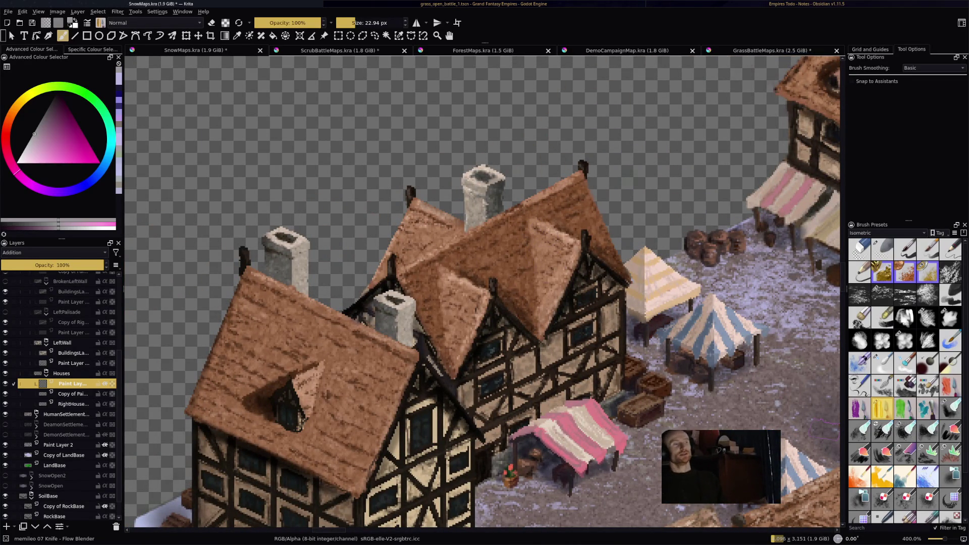
scroll(595, 263, "down", 5)
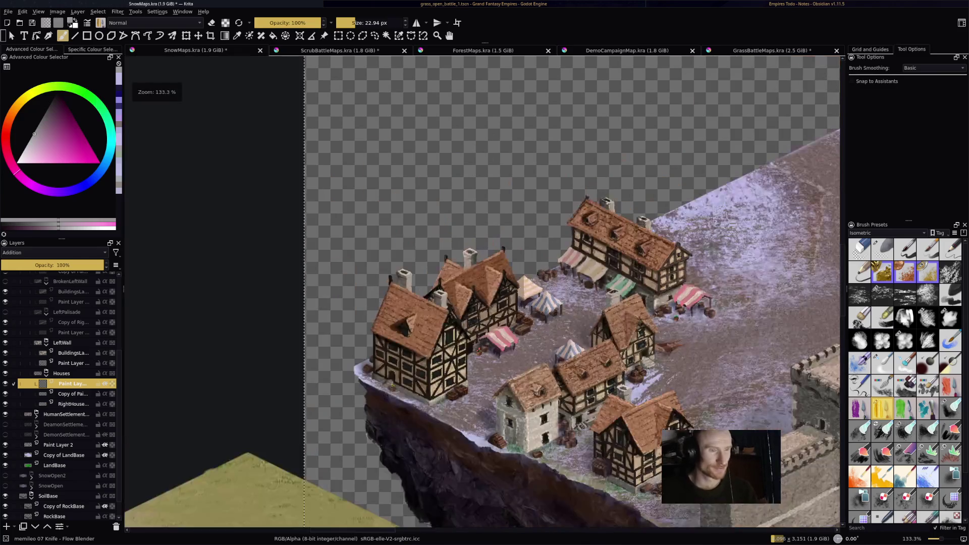
scroll(483, 292, "down", 1)
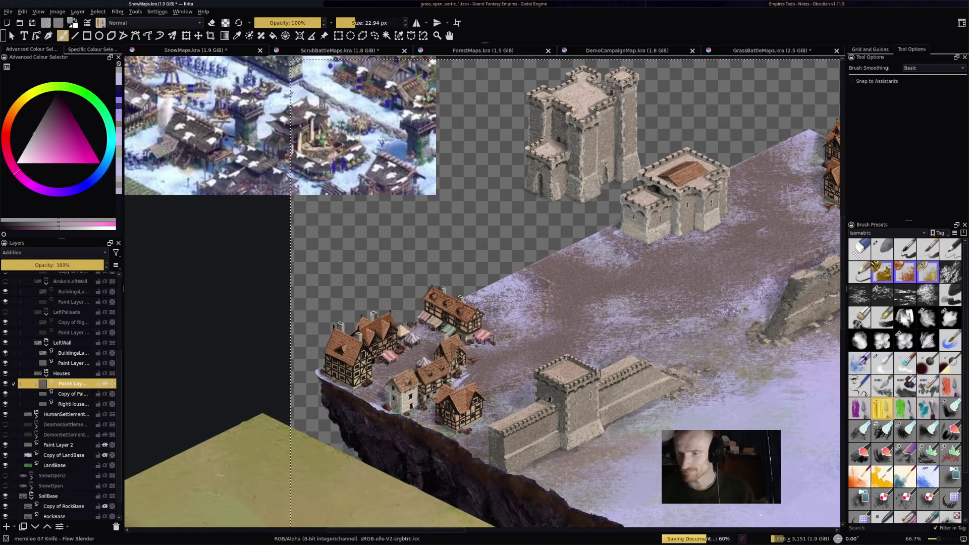
left_click_drag(483, 292, 613, 294)
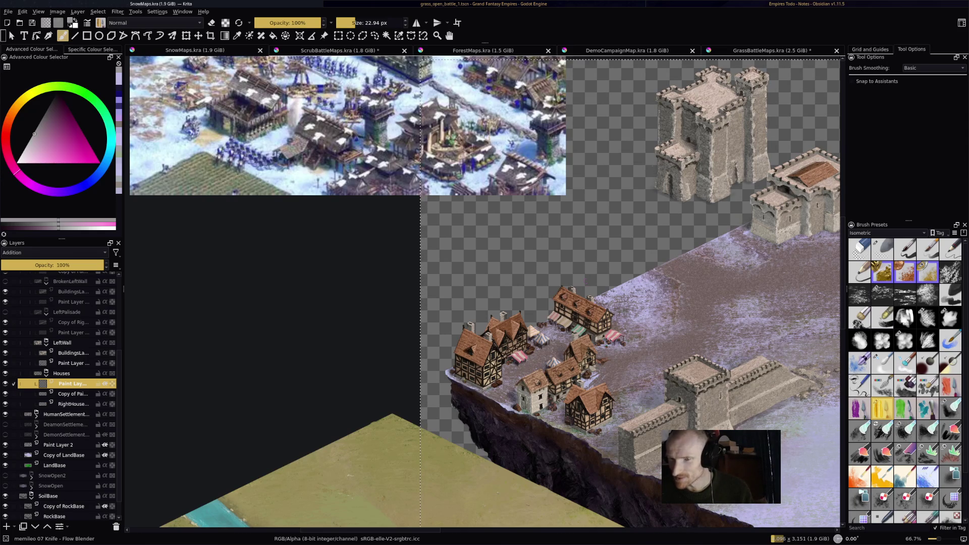
scroll(483, 292, "down", 2)
scroll(482, 292, "left", 2)
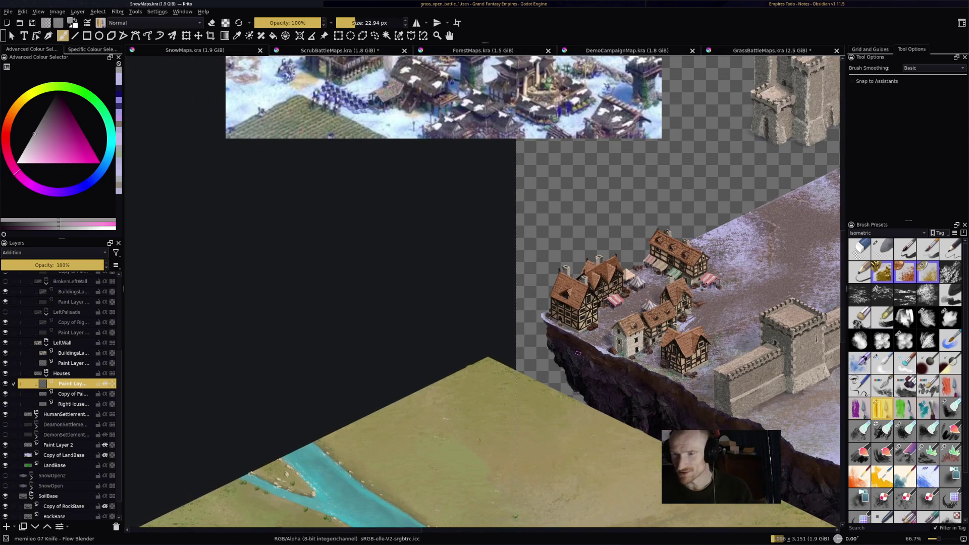
scroll(609, 411, "up", 2)
scroll(505, 167, "up", 2)
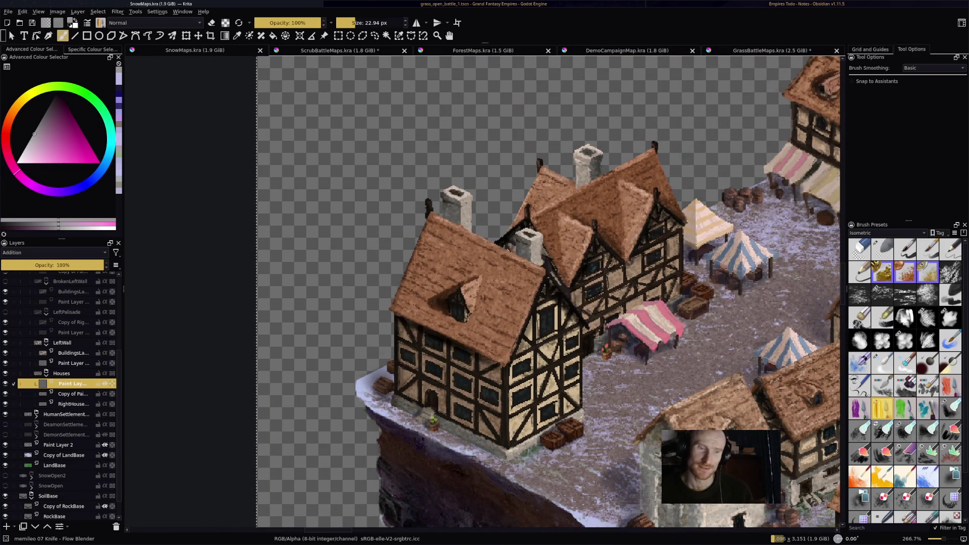
left_click(905, 454)
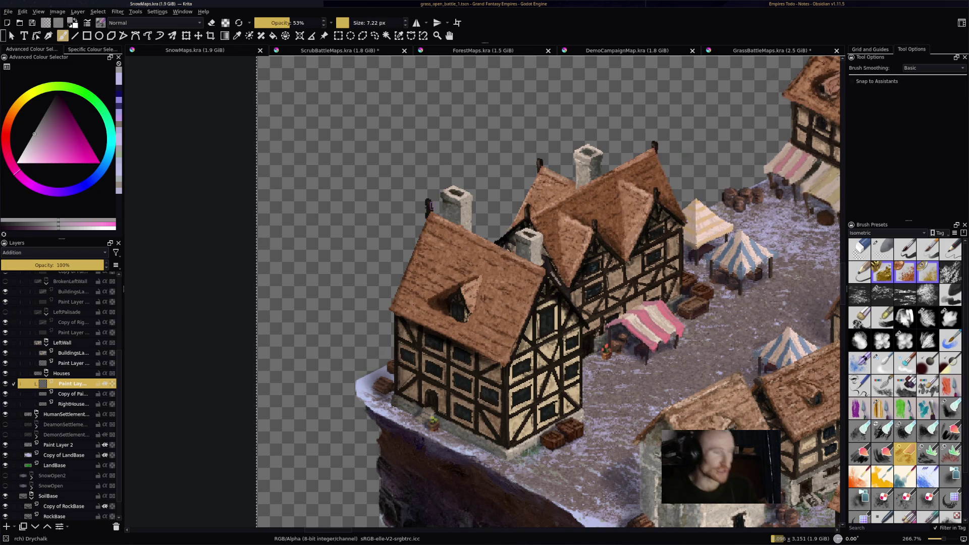
- Dust the dormer and front roof with light Drychalk snow, redoing bad strokes, and save
mouse_move(485, 279)
left_mouse_down()
mouse_move(462, 290)
mouse_move(470, 305)
left_mouse_up()
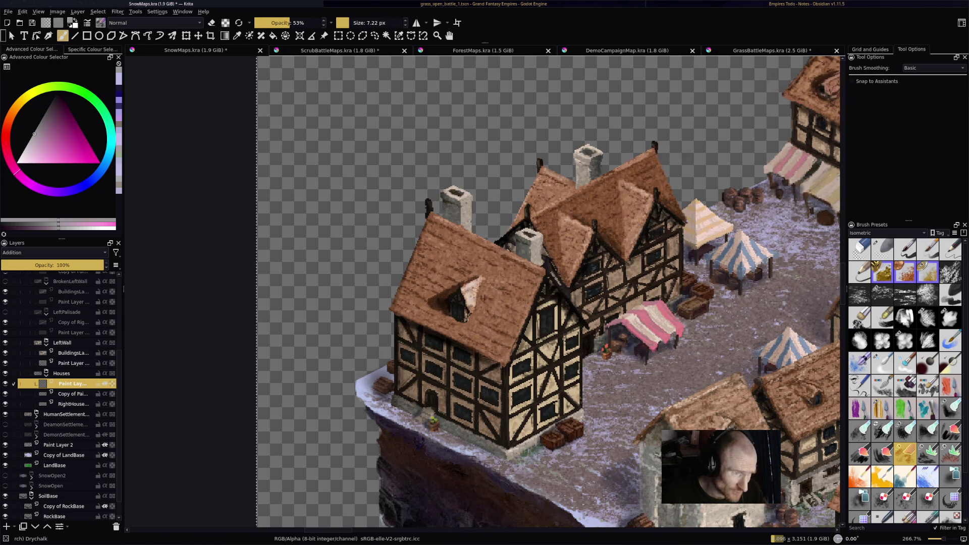
mouse_move(492, 268)
left_mouse_down()
mouse_move(481, 323)
mouse_move(502, 275)
mouse_move(493, 330)
mouse_move(520, 305)
left_mouse_up()
key("ctrl+z")
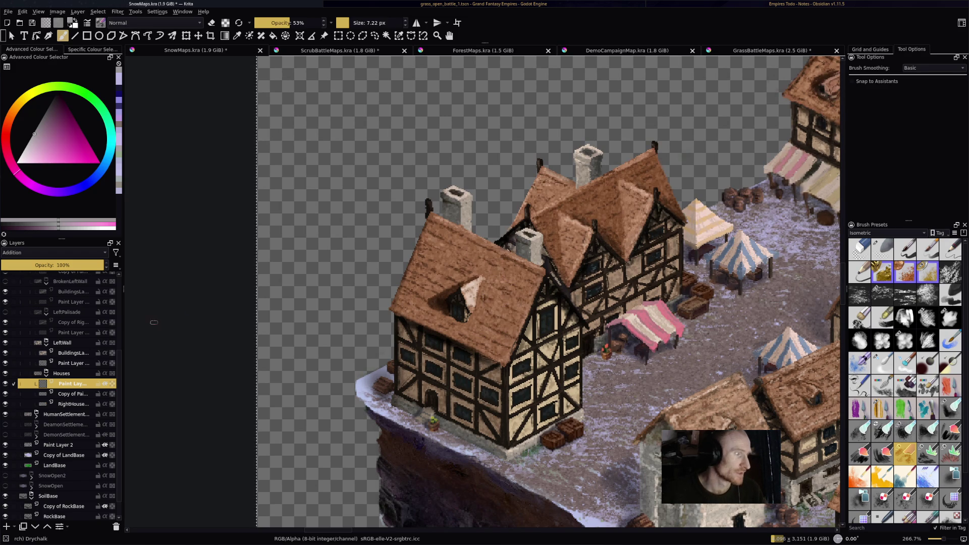
mouse_move(474, 275)
left_mouse_down()
mouse_move(487, 318)
mouse_move(507, 283)
mouse_move(520, 330)
left_mouse_up()
mouse_move(511, 298)
left_mouse_down()
mouse_move(527, 335)
mouse_move(484, 295)
mouse_move(473, 328)
mouse_move(495, 359)
mouse_move(490, 348)
mouse_move(515, 326)
mouse_move(515, 356)
left_mouse_up()
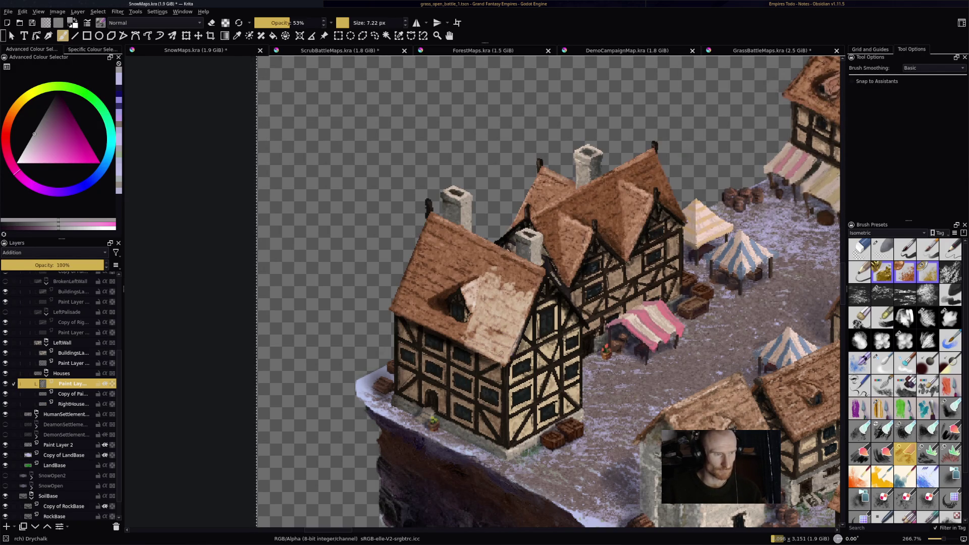
key("ctrl+z")
mouse_move(479, 326)
left_mouse_down()
mouse_move(477, 283)
mouse_move(482, 325)
mouse_move(497, 283)
mouse_move(505, 326)
mouse_move(512, 282)
mouse_move(523, 336)
mouse_move(528, 293)
mouse_move(513, 346)
mouse_move(459, 334)
mouse_move(502, 356)
mouse_move(485, 341)
mouse_move(500, 328)
mouse_move(490, 331)
mouse_move(506, 348)
left_mouse_up()
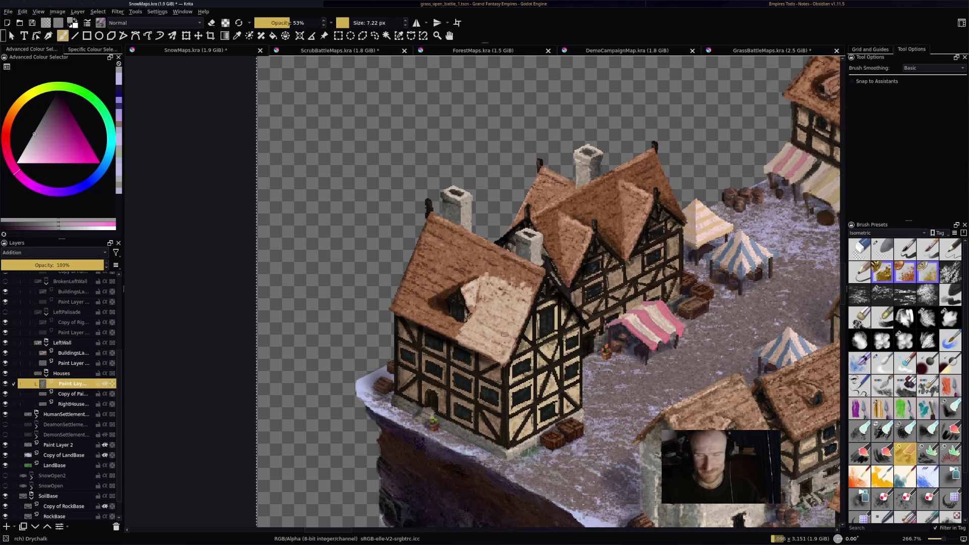
key("ctrl+s")
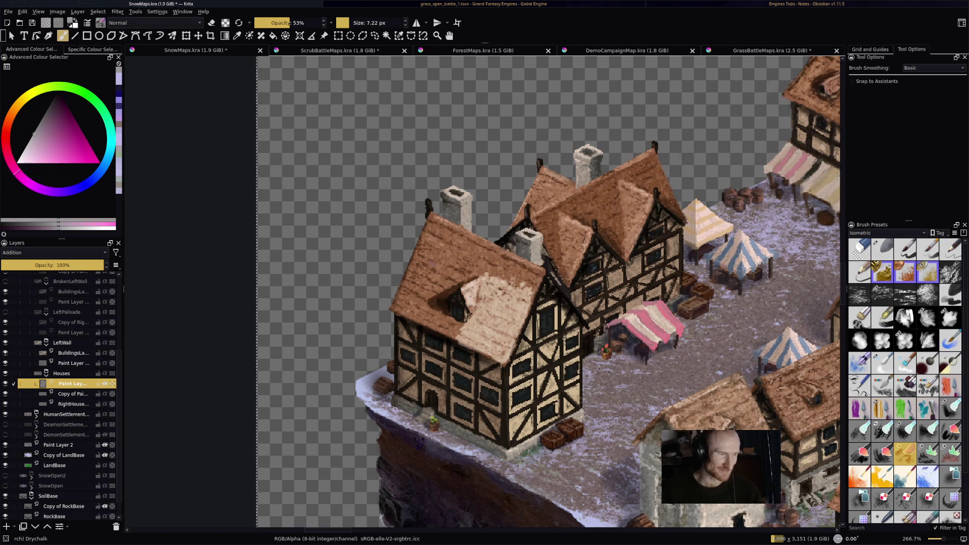
mouse_move(426, 260)
left_mouse_down()
mouse_move(414, 290)
mouse_move(424, 257)
mouse_move(393, 303)
mouse_move(427, 265)
mouse_move(439, 283)
mouse_move(427, 274)
left_mouse_up()
- Undo the roof chalk stroke and zoom around to compare against the snowy reference images
scroll(427, 275, "down", 6)
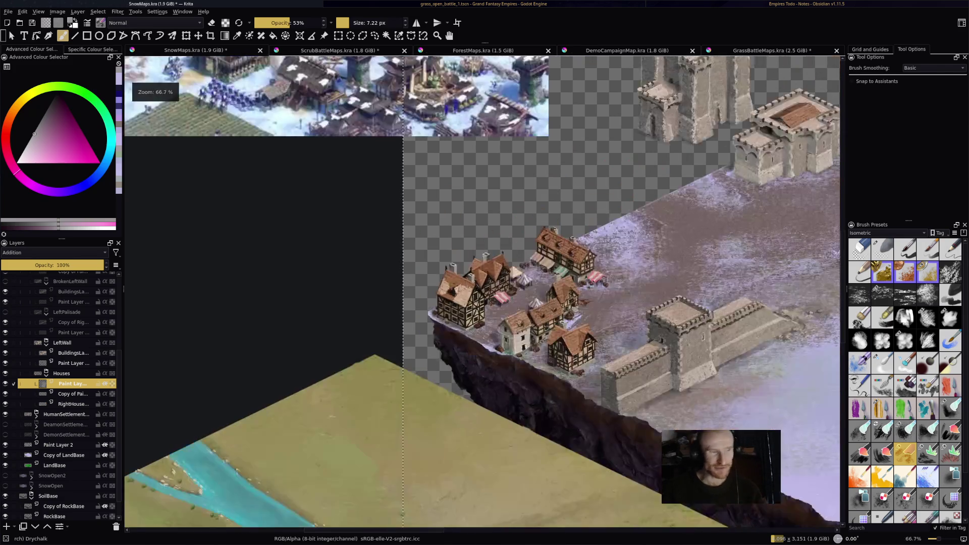
scroll(446, 287, "up", 4)
scroll(447, 287, "up", 4)
key("ctrl+z")
key("ctrl+z")
key("ctrl+z")
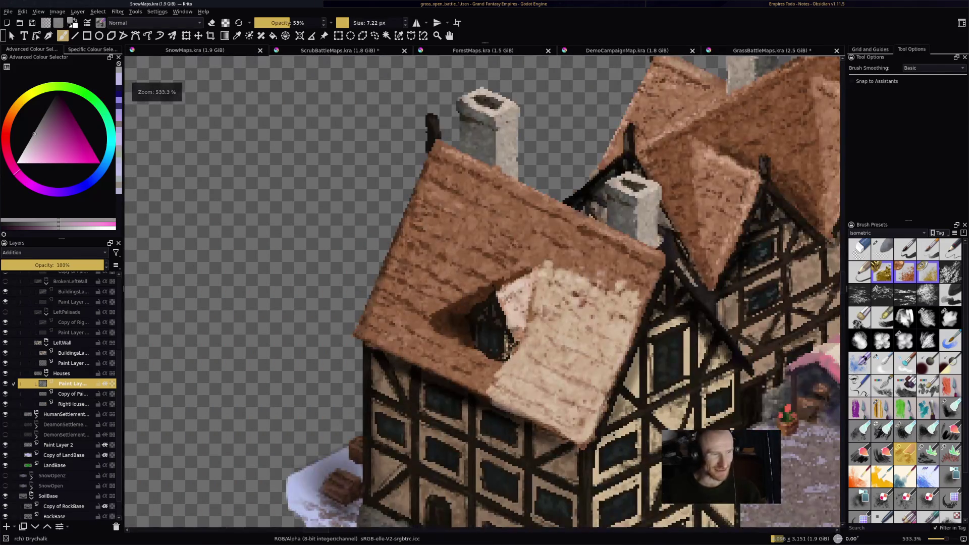
scroll(595, 283, "down", 2)
scroll(594, 282, "down", 6)
scroll(353, 212, "up", 4)
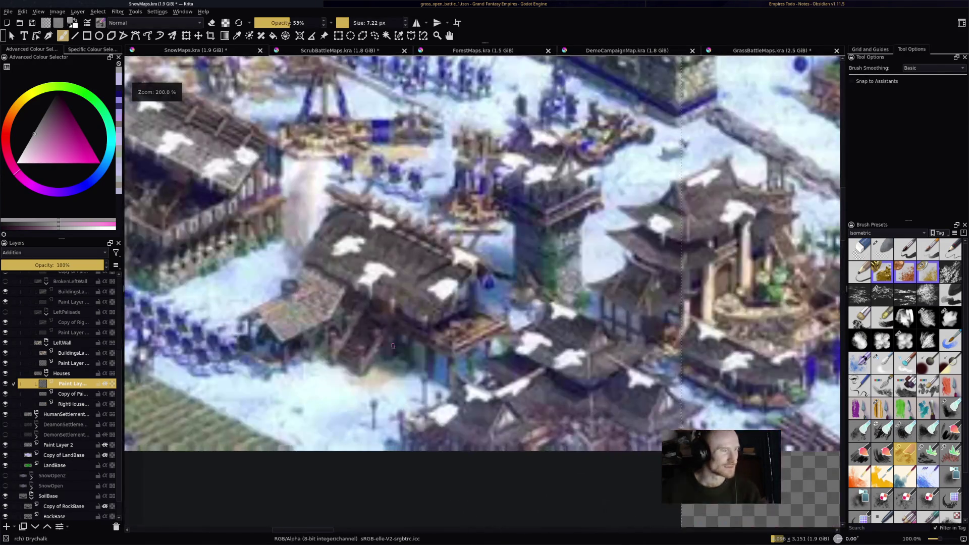
scroll(600, 197, "down", 2)
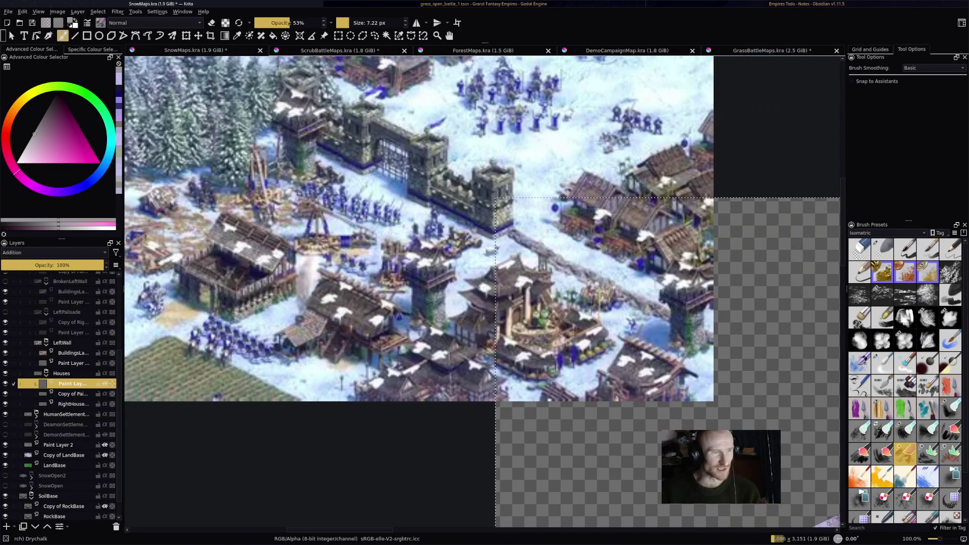
scroll(612, 204, "up", 2)
scroll(482, 292, "down", 2)
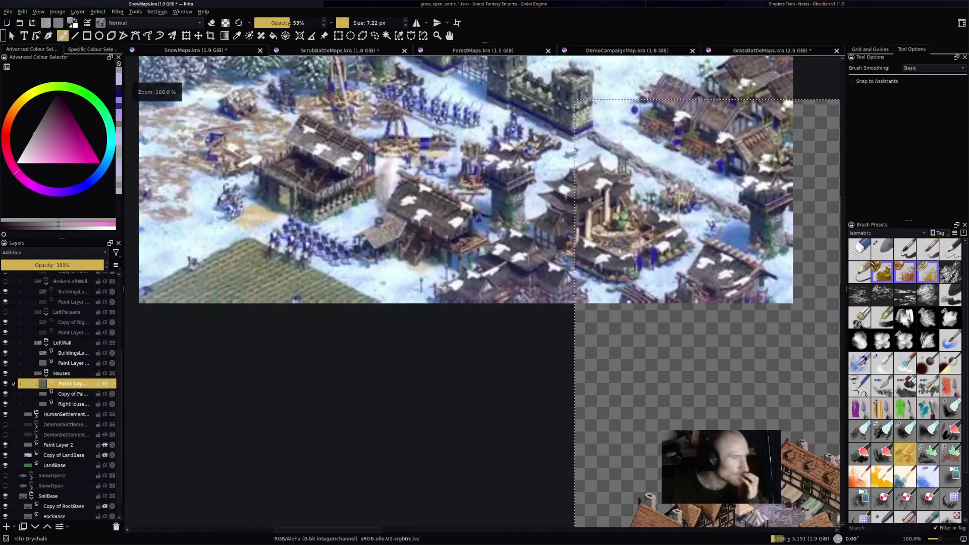
scroll(385, 221, "down", 2)
scroll(385, 220, "up", 2)
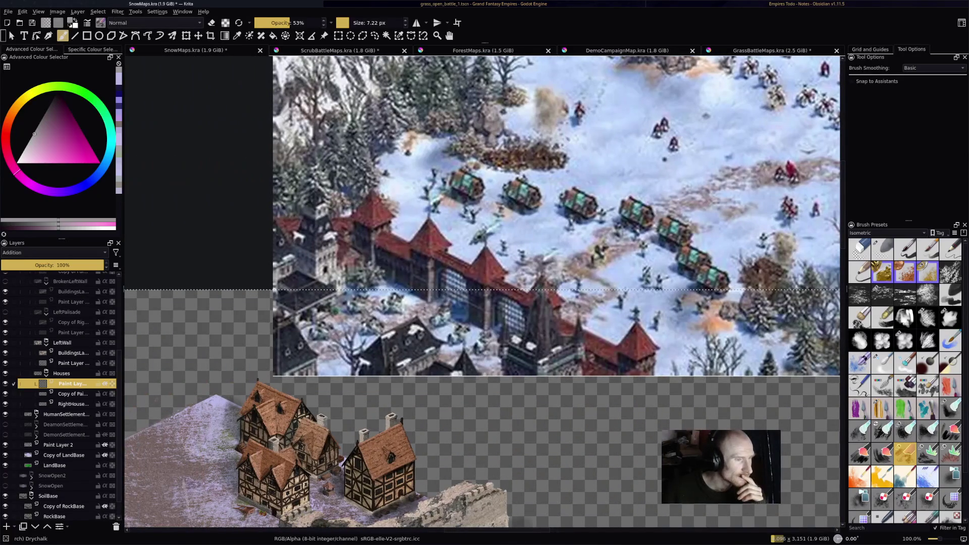
scroll(483, 293, "down", 2)
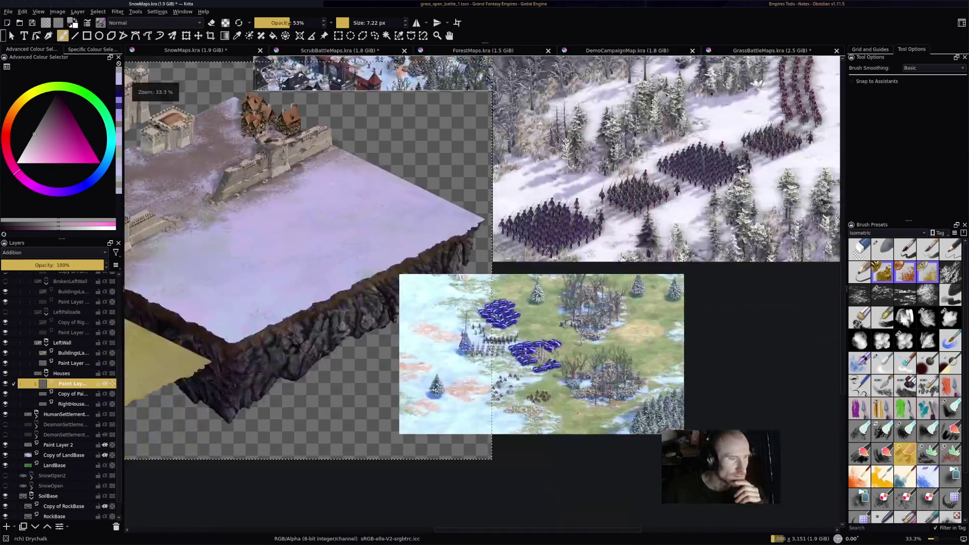
scroll(303, 126, "up", 5)
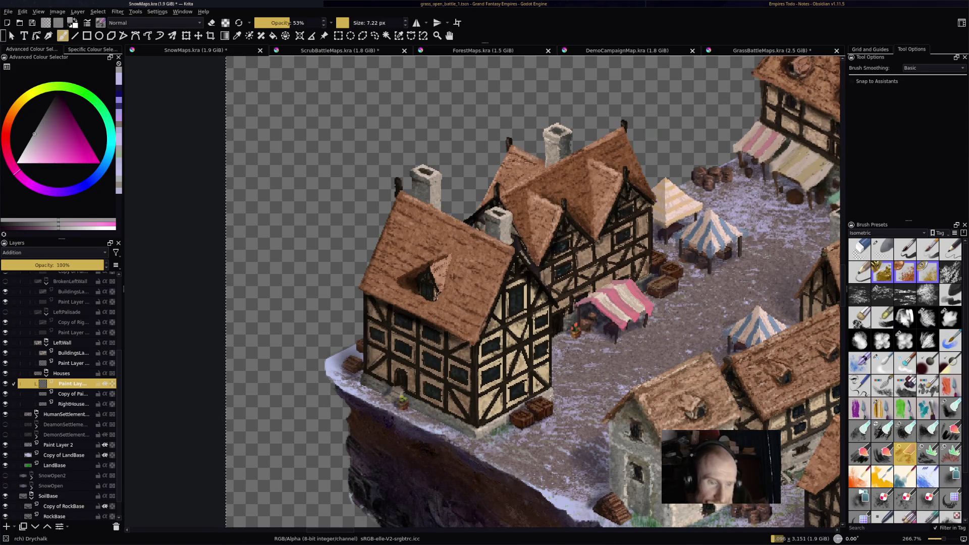
mouse_move(485, 283)
left_mouse_down()
mouse_move(579, 281)
mouse_move(479, 280)
left_mouse_up()
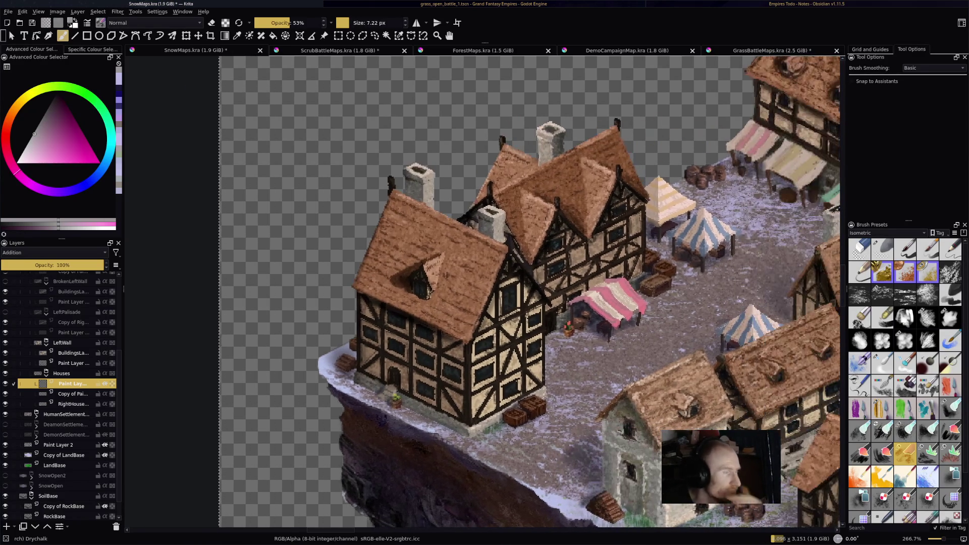
- With pale lavender and a 20 px brush, paint snow on the roof, lower and left edges
key("x")
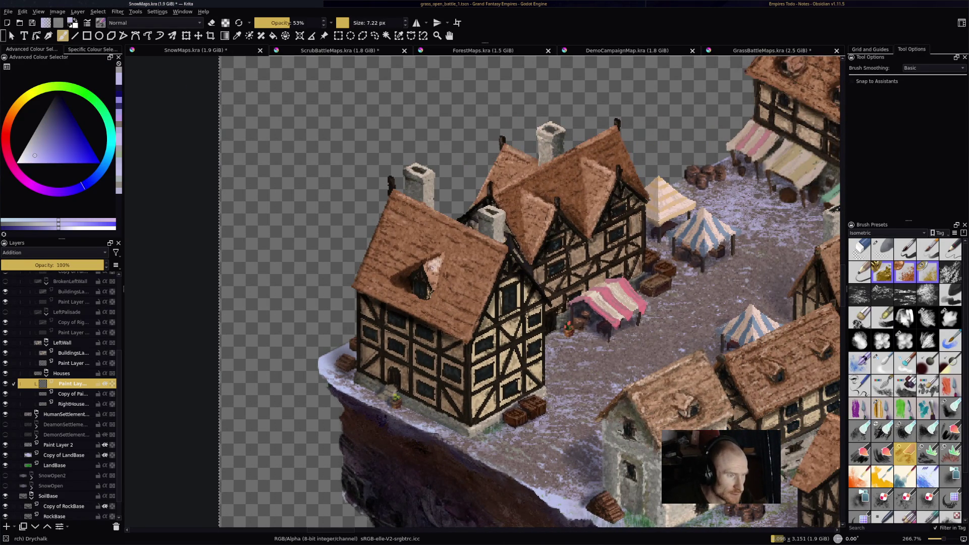
left_click_drag(435, 259, 442, 275)
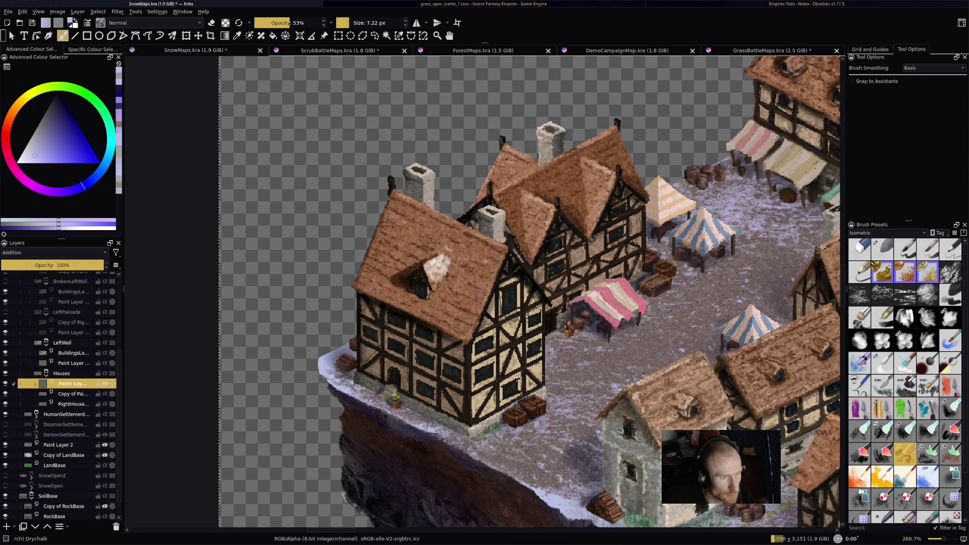
mouse_move(438, 233)
left_mouse_down()
mouse_move(485, 252)
mouse_move(409, 204)
left_mouse_up()
mouse_move(464, 258)
left_mouse_down()
mouse_move(475, 265)
mouse_move(470, 280)
left_mouse_up()
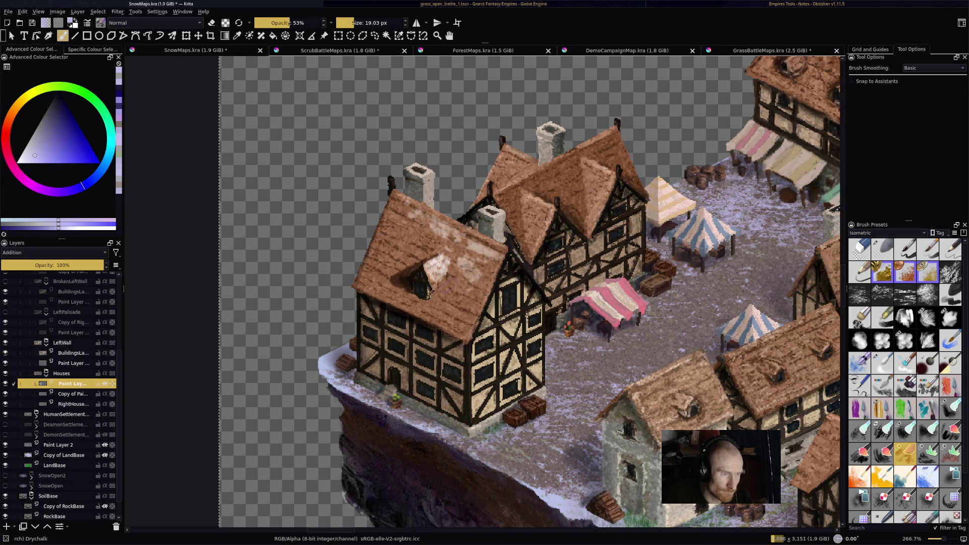
mouse_move(412, 292)
left_mouse_down()
mouse_move(445, 313)
mouse_move(435, 328)
mouse_move(487, 314)
left_mouse_up()
mouse_move(391, 268)
left_mouse_down()
mouse_move(361, 291)
mouse_move(396, 295)
mouse_move(373, 232)
left_mouse_up()
mouse_move(411, 207)
left_mouse_down()
mouse_move(384, 222)
mouse_move(374, 295)
mouse_move(384, 271)
left_mouse_up()
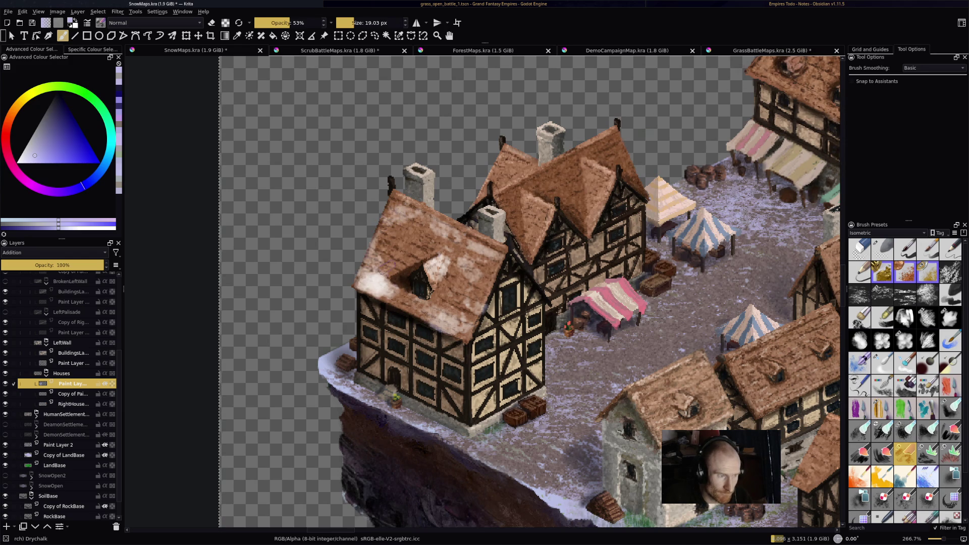
- Cover excess patches with brown, add a white lower-edge patch, and erase part of the roof snow
mouse_move(365, 281)
left_mouse_down()
mouse_move(455, 323)
mouse_move(454, 268)
mouse_move(437, 273)
mouse_move(444, 263)
mouse_move(452, 265)
mouse_move(442, 277)
left_mouse_up()
left_click_drag(474, 309, 462, 326)
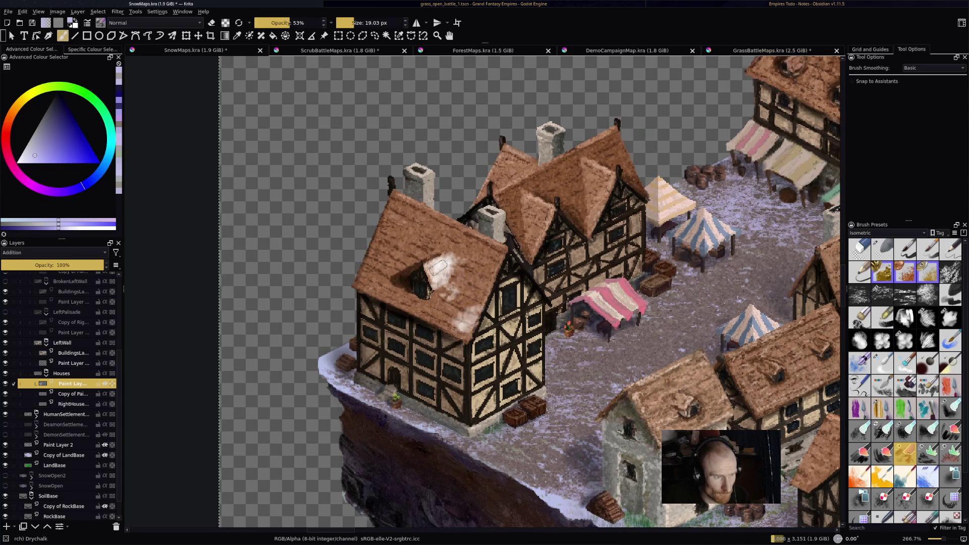
mouse_move(485, 247)
left_mouse_down()
mouse_move(419, 217)
mouse_move(449, 243)
mouse_move(404, 230)
left_mouse_up()
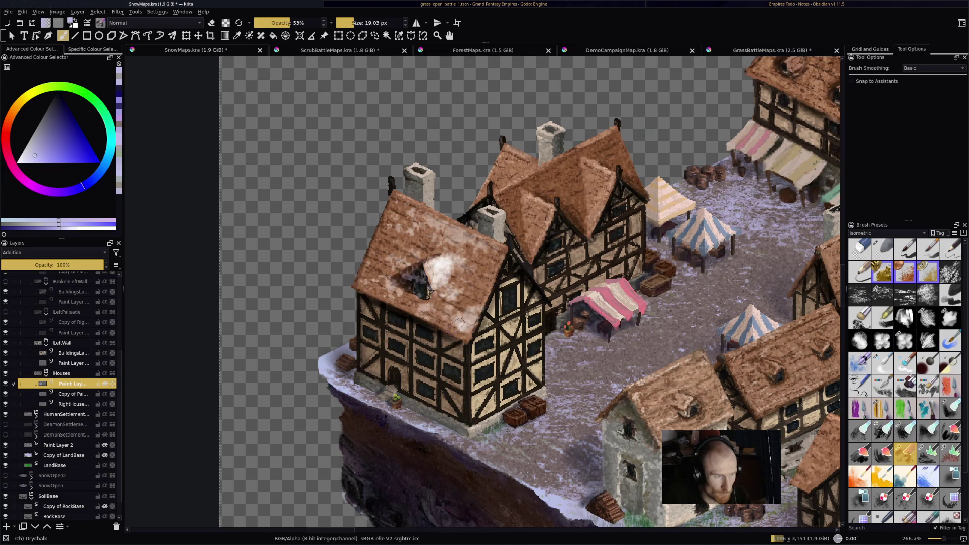
key("ctrl+z")
mouse_move(490, 247)
left_mouse_down()
mouse_move(455, 237)
mouse_move(500, 252)
mouse_move(495, 273)
mouse_move(497, 259)
mouse_move(444, 275)
mouse_move(447, 265)
mouse_move(445, 278)
mouse_move(444, 265)
left_mouse_up()
key("e")
key("e")
left_click_drag(445, 228, 464, 239)
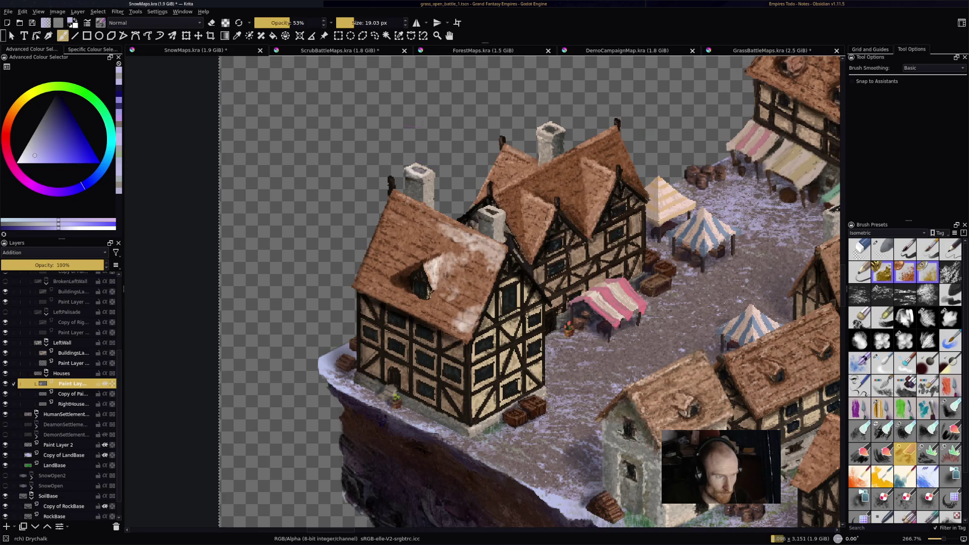
- At about 7 px, dust the left chimney top, left roof, lower edge and ridge with snow
key("bracketleft")
key("bracketleft")
key("bracketleft")
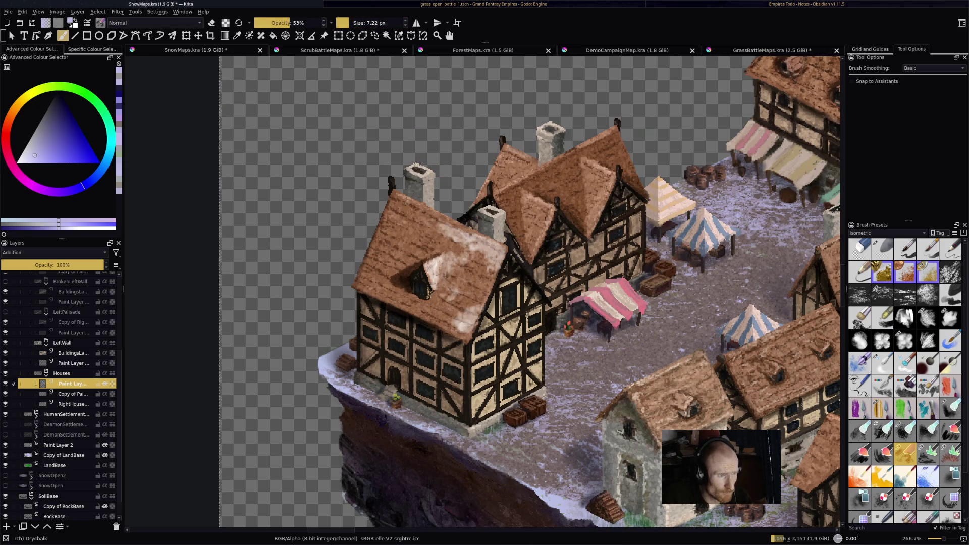
mouse_move(406, 171)
left_mouse_down()
mouse_move(428, 173)
mouse_move(409, 198)
mouse_move(417, 202)
mouse_move(404, 202)
mouse_move(417, 204)
left_mouse_up()
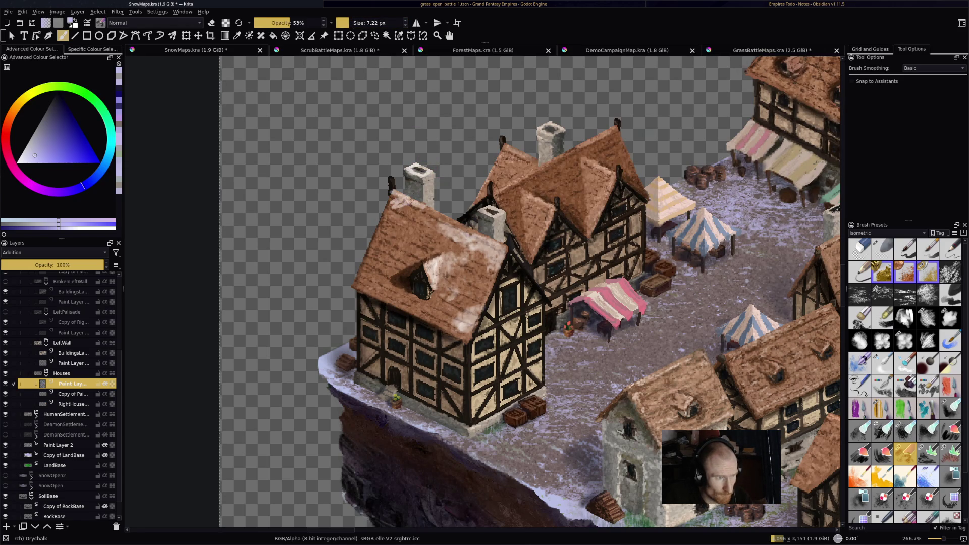
mouse_move(369, 280)
left_mouse_down()
mouse_move(404, 303)
mouse_move(401, 260)
mouse_move(404, 270)
mouse_move(447, 247)
mouse_move(472, 260)
left_mouse_up()
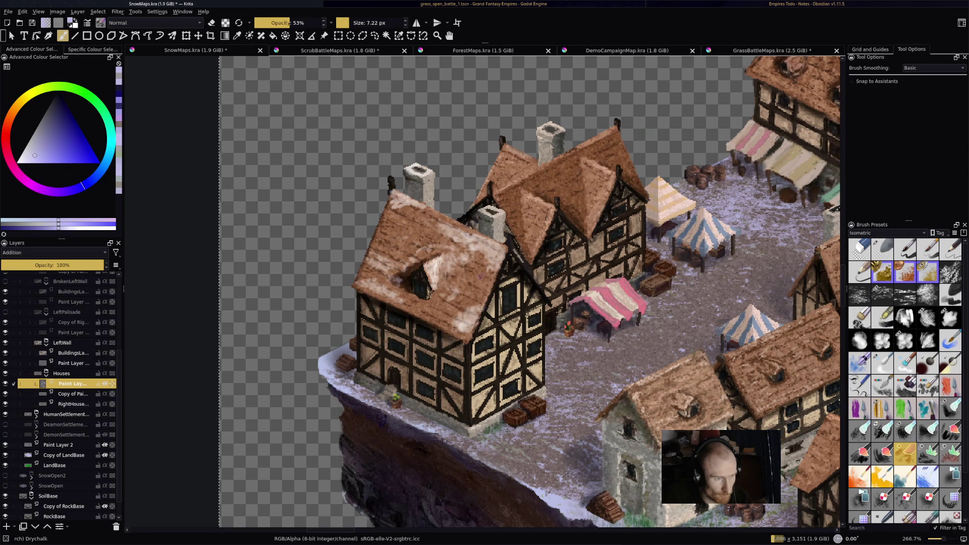
mouse_move(433, 298)
left_mouse_down()
mouse_move(455, 312)
mouse_move(414, 321)
mouse_move(399, 306)
mouse_move(471, 286)
left_mouse_up()
mouse_move(385, 244)
left_mouse_down()
mouse_move(414, 255)
mouse_move(412, 244)
mouse_move(432, 233)
mouse_move(470, 249)
mouse_move(390, 272)
mouse_move(407, 284)
mouse_move(399, 291)
mouse_move(413, 284)
left_mouse_up()
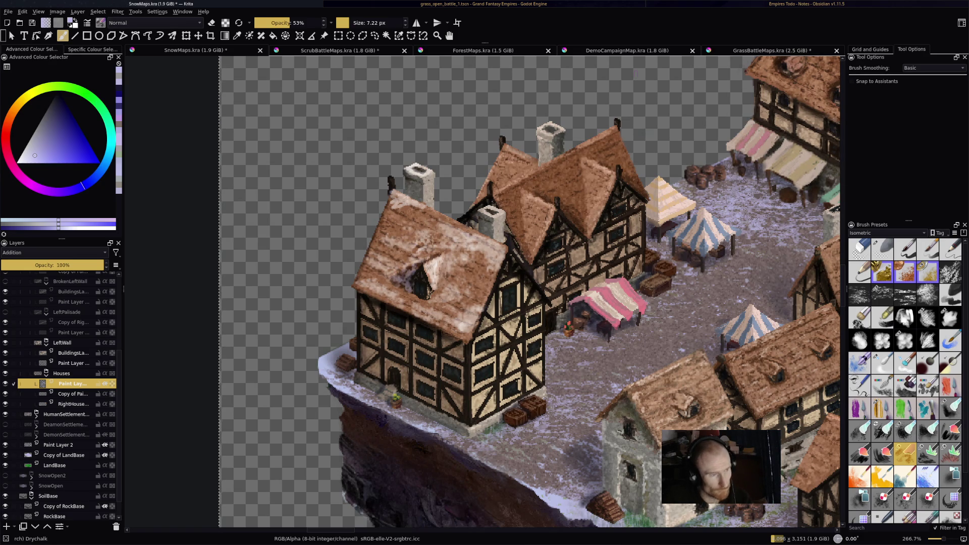
key("minus")
key("minus")
key("minus")
- Zoom in on the left house and brush brighter snow around the left chimney's base
key("1")
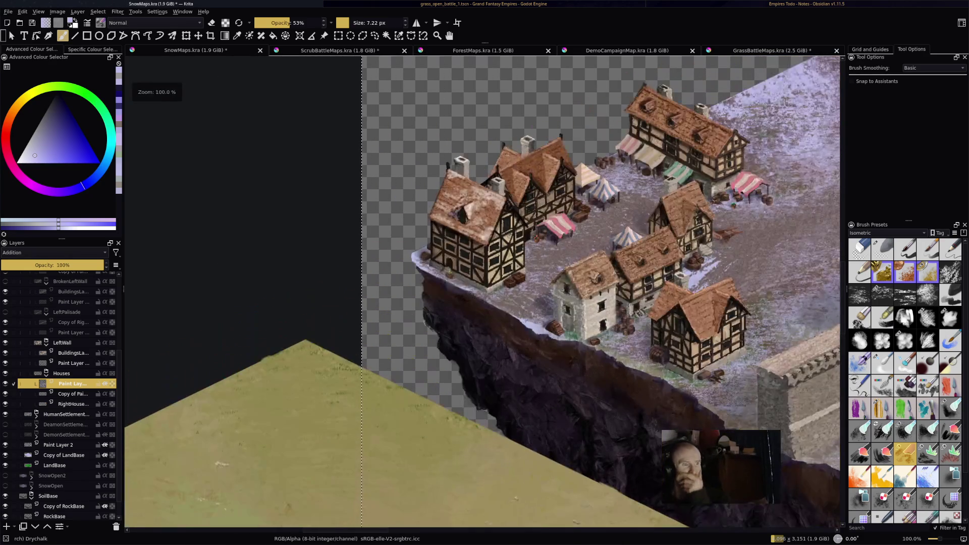
key("plus")
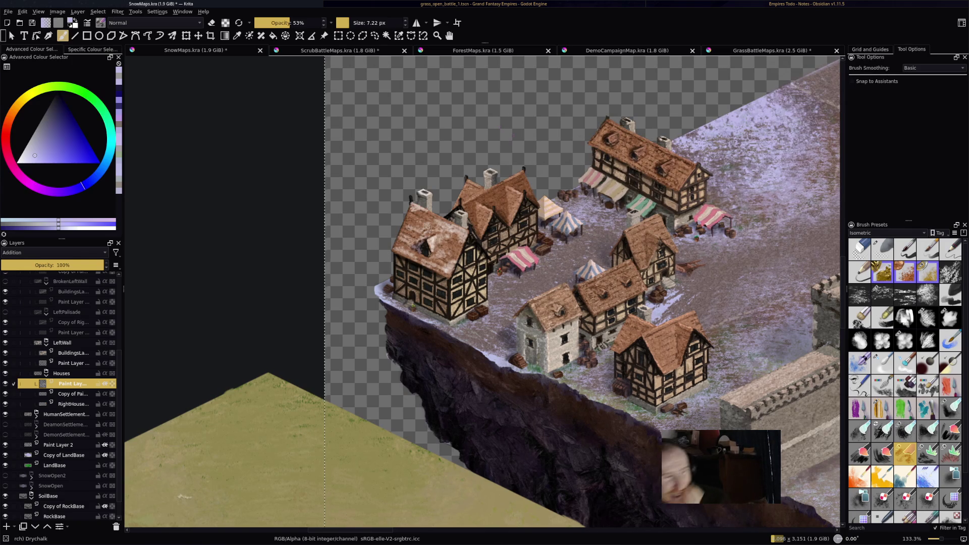
key("plus")
key("plus")
key("plus")
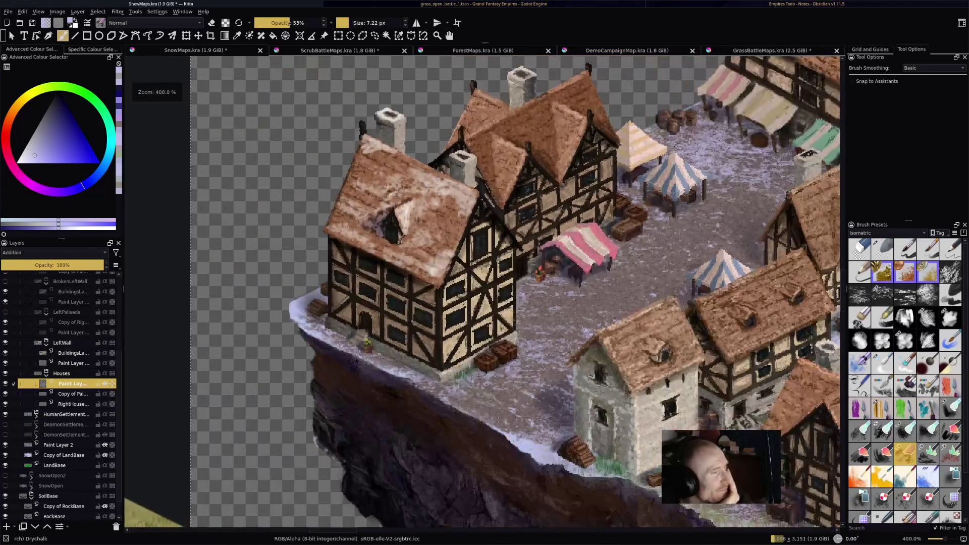
key("minus")
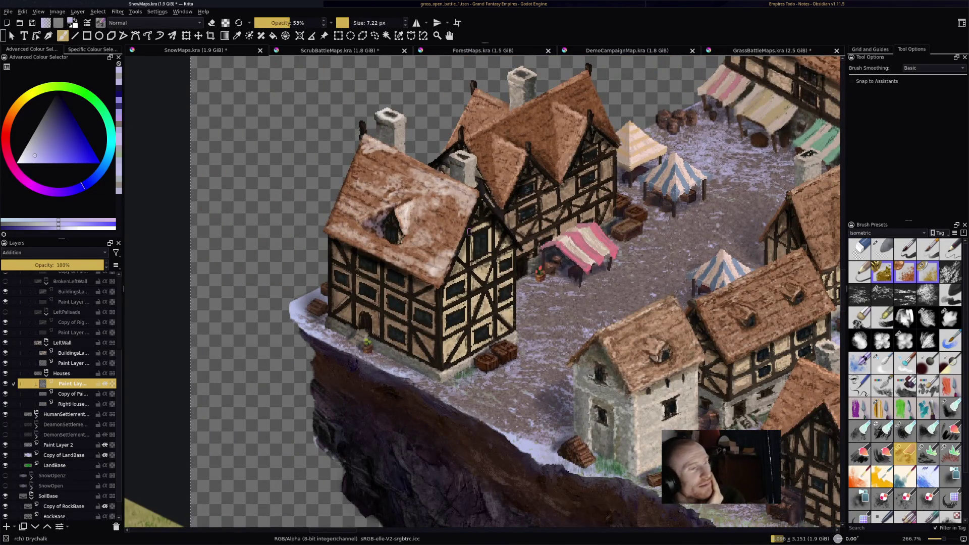
key("plus")
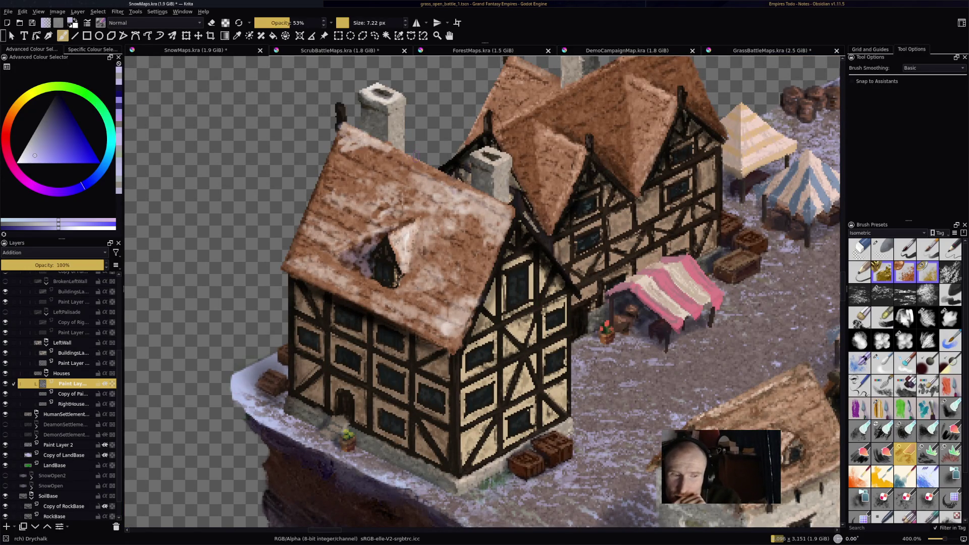
left_click_drag(434, 184, 423, 244)
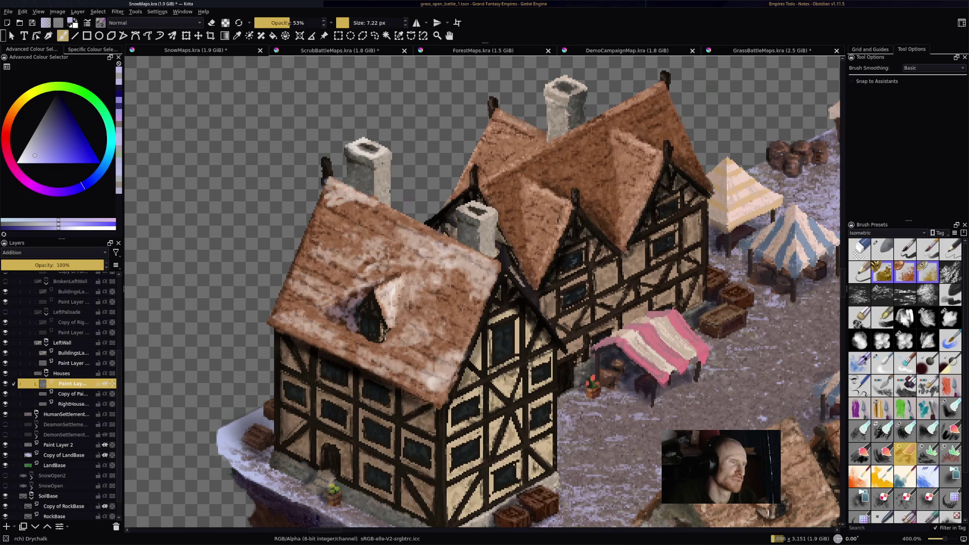
key("e")
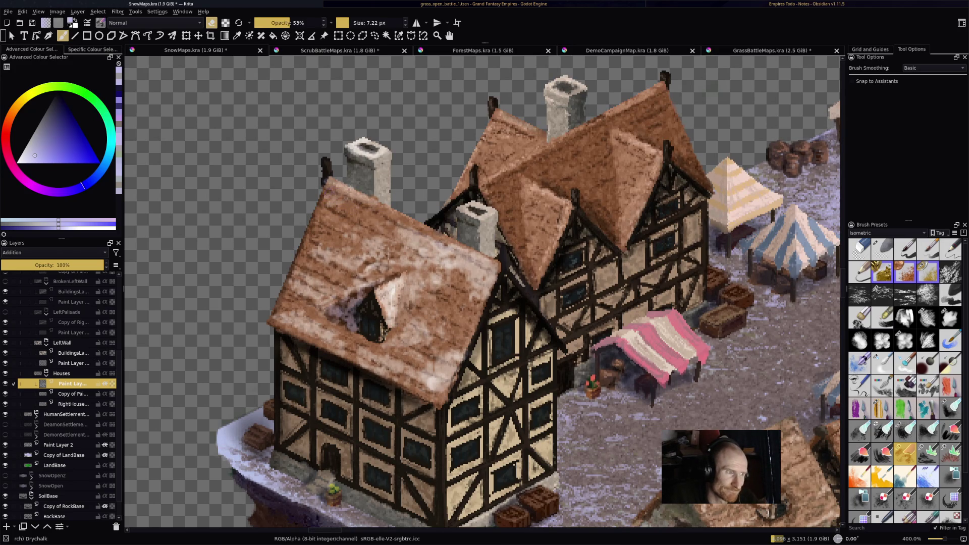
key("e")
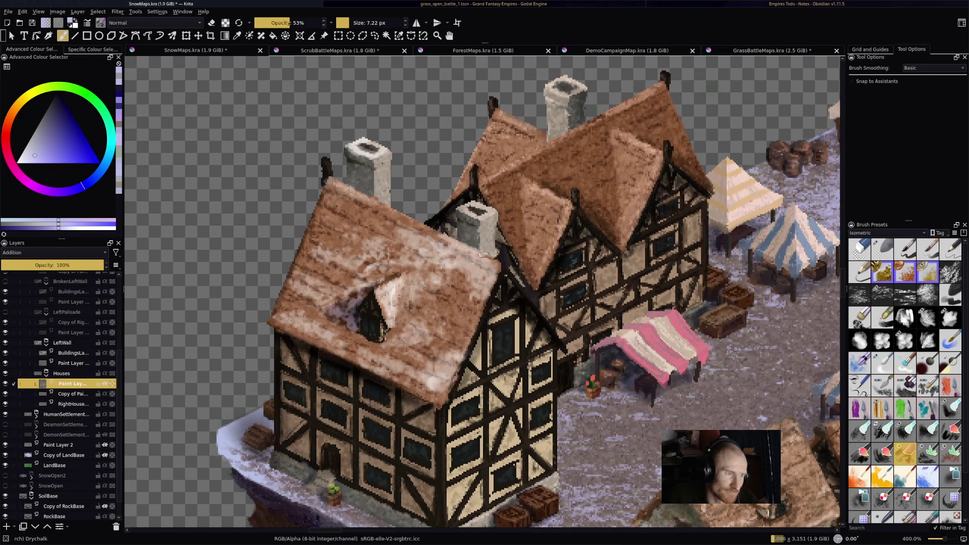
left_click_drag(412, 225, 462, 251)
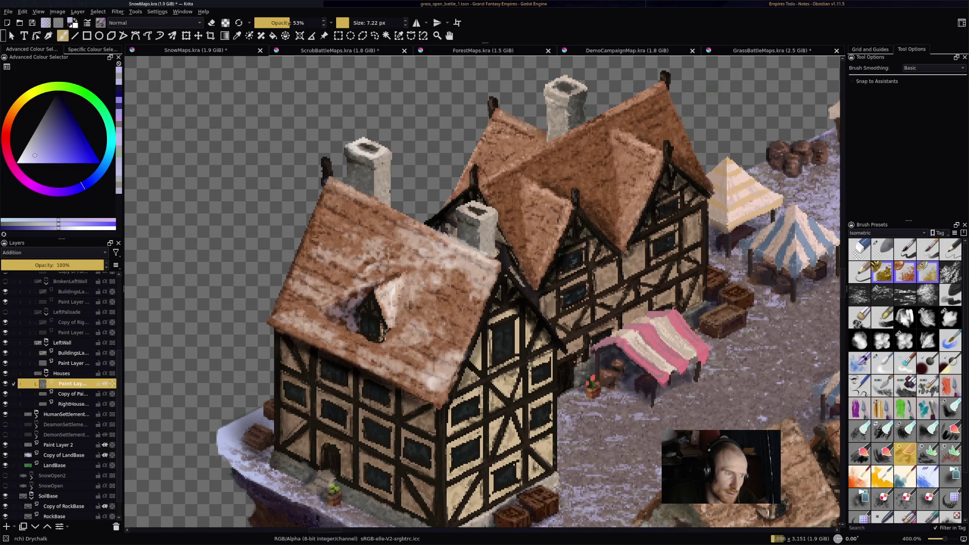
- Add snow along the roof edge by the chimney, the dormer and the lower roof edge, erase the excess, then save
left_click_drag(413, 223, 463, 247)
left_click_drag(467, 212, 491, 208)
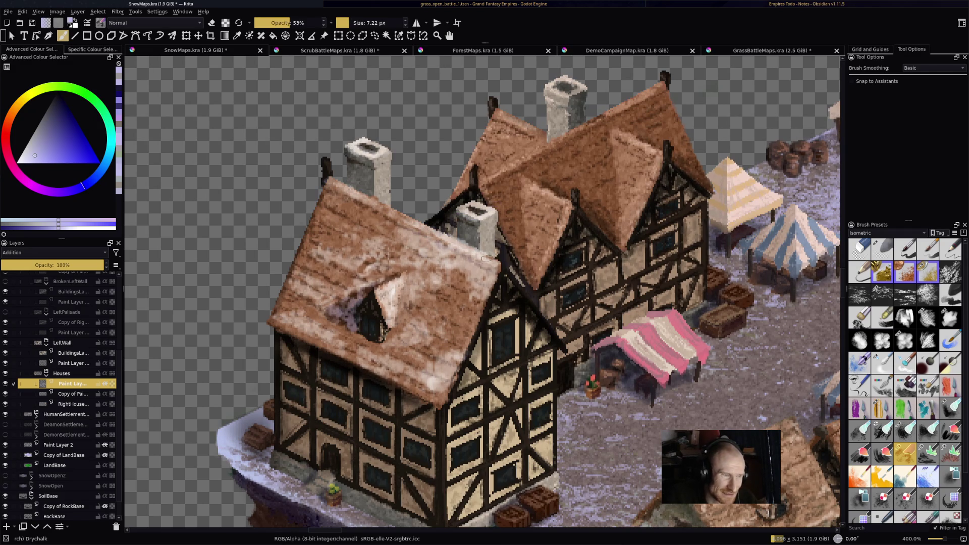
mouse_move(390, 297)
left_mouse_down()
mouse_move(382, 299)
mouse_move(407, 277)
mouse_move(396, 300)
left_mouse_up()
left_click_drag(422, 393, 439, 387)
mouse_move(435, 352)
left_mouse_down()
mouse_move(442, 364)
mouse_move(434, 364)
mouse_move(454, 354)
left_mouse_up()
key("e")
mouse_move(455, 353)
left_mouse_down()
mouse_move(455, 375)
mouse_move(442, 353)
left_mouse_up()
key("ctrl+s")
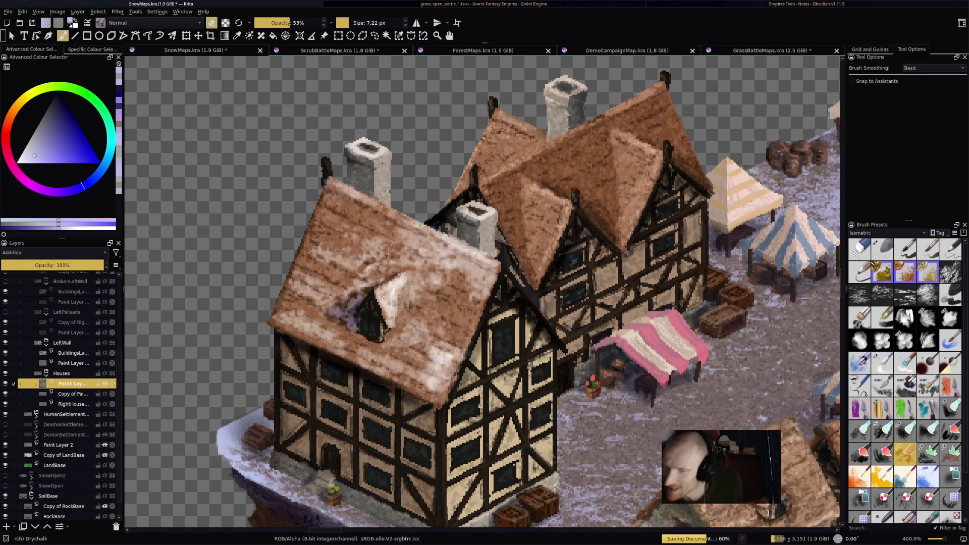
- Paint layered snow on the right dormer roof and small snow marks along the right roof edge
key("e")
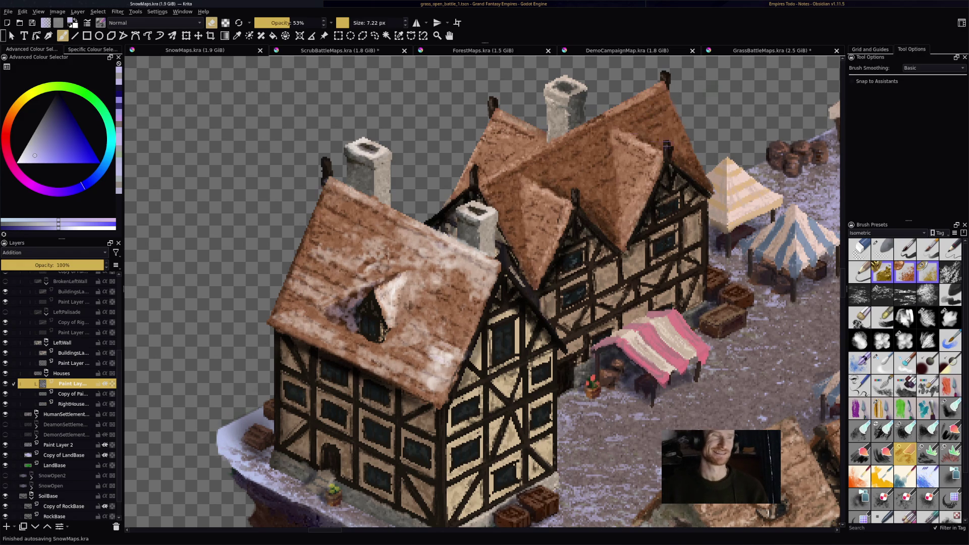
mouse_move(619, 190)
left_mouse_down()
mouse_move(622, 233)
mouse_move(611, 186)
mouse_move(596, 200)
mouse_move(608, 224)
mouse_move(620, 220)
mouse_move(626, 243)
left_mouse_up()
left_click_drag(612, 206, 622, 230)
mouse_move(628, 191)
left_mouse_down()
mouse_move(625, 232)
mouse_move(617, 187)
mouse_move(632, 192)
mouse_move(629, 216)
mouse_move(610, 230)
left_mouse_up()
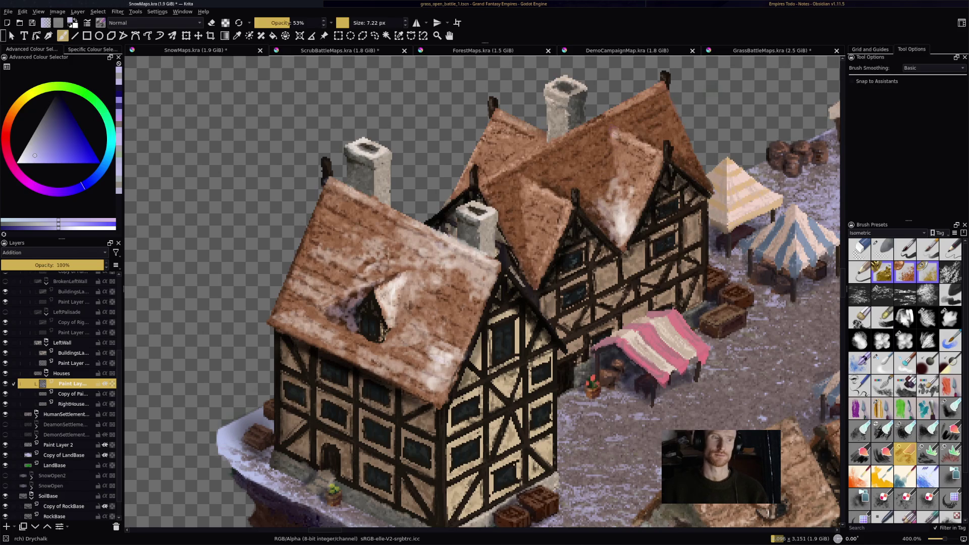
left_click_drag(692, 168, 700, 174)
left_click_drag(682, 142, 700, 177)
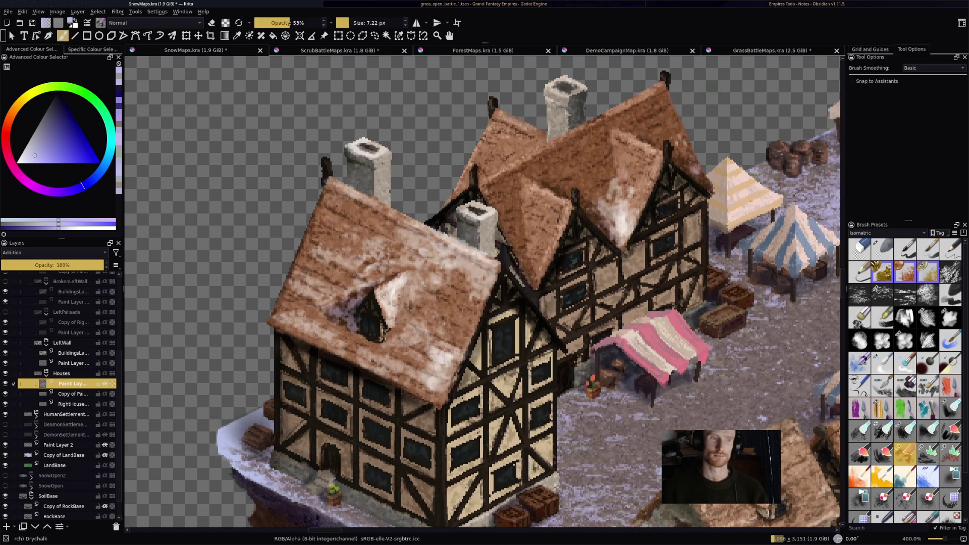
- Streak snow down the middle roof slope and along the middle, right and left roof ridges
mouse_move(528, 223)
left_mouse_down()
mouse_move(536, 258)
mouse_move(550, 269)
mouse_move(528, 277)
mouse_move(534, 218)
left_mouse_up()
mouse_move(535, 172)
left_mouse_down()
mouse_move(558, 200)
mouse_move(558, 235)
mouse_move(549, 176)
mouse_move(561, 159)
mouse_move(561, 194)
mouse_move(544, 161)
mouse_move(617, 115)
left_mouse_up()
left_click_drag(575, 141, 664, 87)
mouse_move(621, 114)
left_mouse_down()
mouse_move(673, 94)
mouse_move(678, 119)
left_mouse_up()
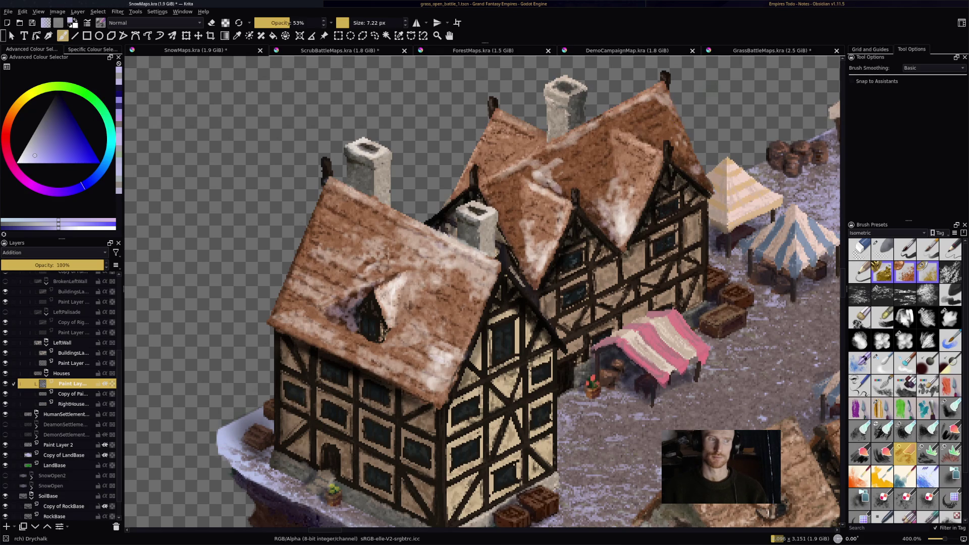
mouse_move(501, 117)
left_mouse_down()
mouse_move(537, 137)
mouse_move(494, 149)
mouse_move(541, 149)
left_mouse_up()
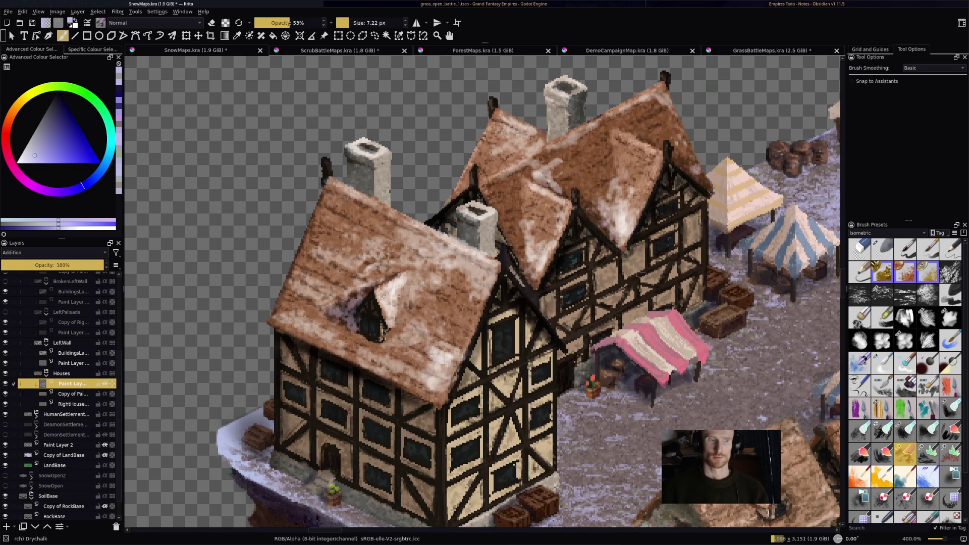
- Dust snow streaks across the pink striped awning, redoing the first attempt
mouse_move(646, 332)
left_mouse_down()
mouse_move(656, 348)
mouse_move(679, 331)
mouse_move(649, 351)
mouse_move(639, 336)
mouse_move(662, 374)
mouse_move(666, 343)
mouse_move(656, 353)
mouse_move(689, 344)
mouse_move(664, 319)
mouse_move(669, 353)
mouse_move(686, 349)
left_mouse_up()
key("ctrl+z")
key("ctrl+z")
key("ctrl+z")
mouse_move(691, 345)
left_mouse_down()
mouse_move(680, 323)
mouse_move(638, 327)
left_mouse_up()
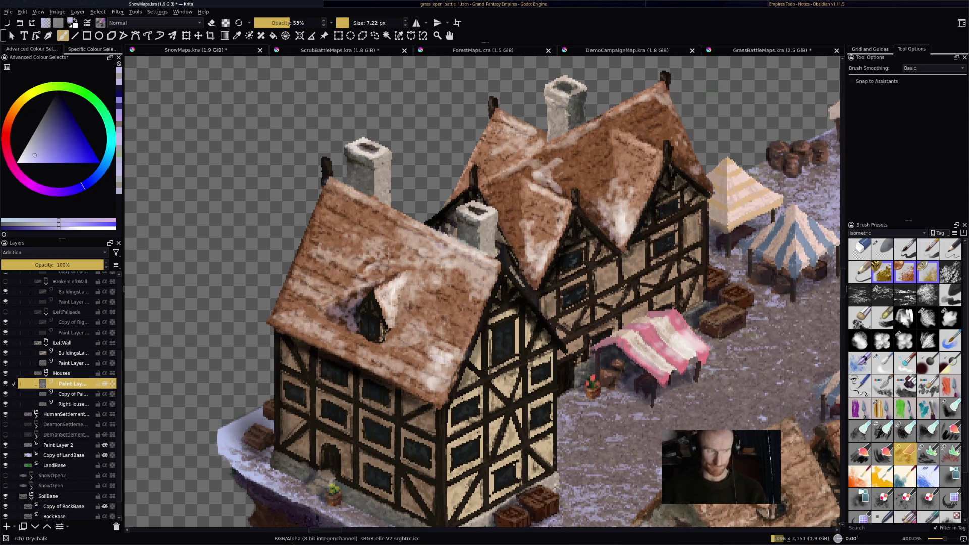
- Zoom into the market and dust snow on the barrel cluster, crate tops and blue-and-white tent peak
key("1")
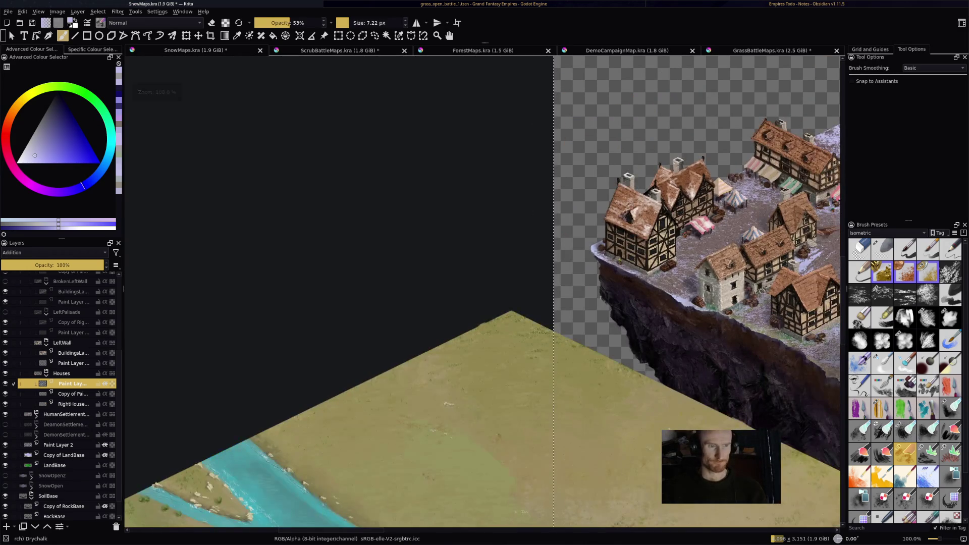
scroll(554, 238, "up", 5)
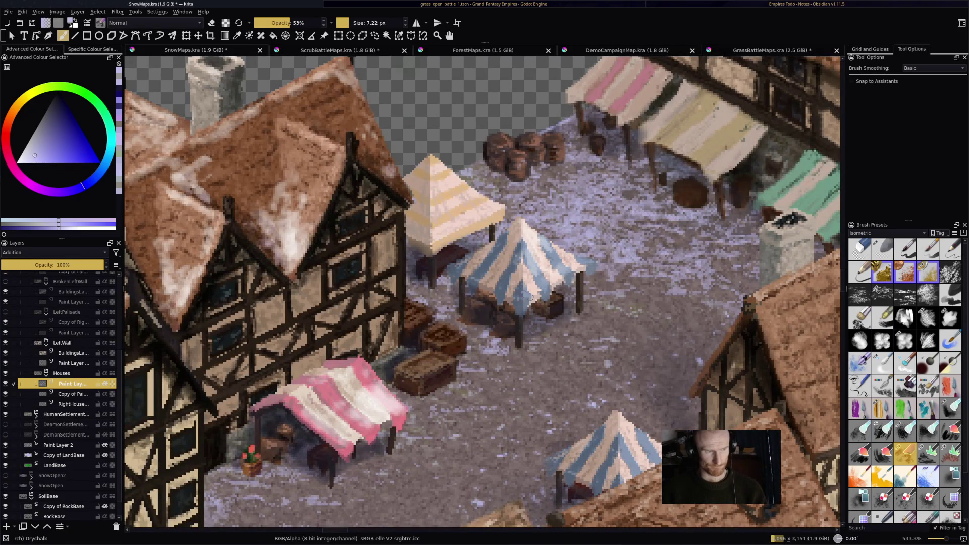
mouse_move(491, 136)
left_mouse_down()
mouse_move(517, 153)
mouse_move(533, 139)
mouse_move(559, 141)
left_mouse_up()
mouse_move(441, 329)
left_mouse_down()
mouse_move(455, 338)
mouse_move(434, 334)
mouse_move(454, 339)
left_mouse_up()
mouse_move(408, 307)
left_mouse_down()
mouse_move(427, 317)
mouse_move(412, 323)
mouse_move(424, 328)
mouse_move(434, 369)
mouse_move(411, 369)
mouse_move(437, 362)
left_mouse_up()
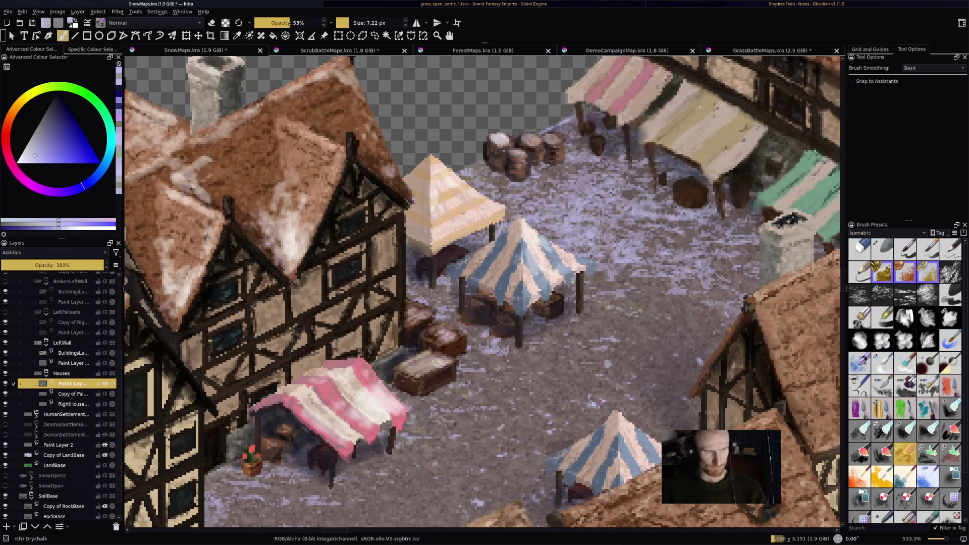
mouse_move(620, 421)
left_mouse_down()
mouse_move(628, 434)
mouse_move(599, 449)
left_mouse_up()
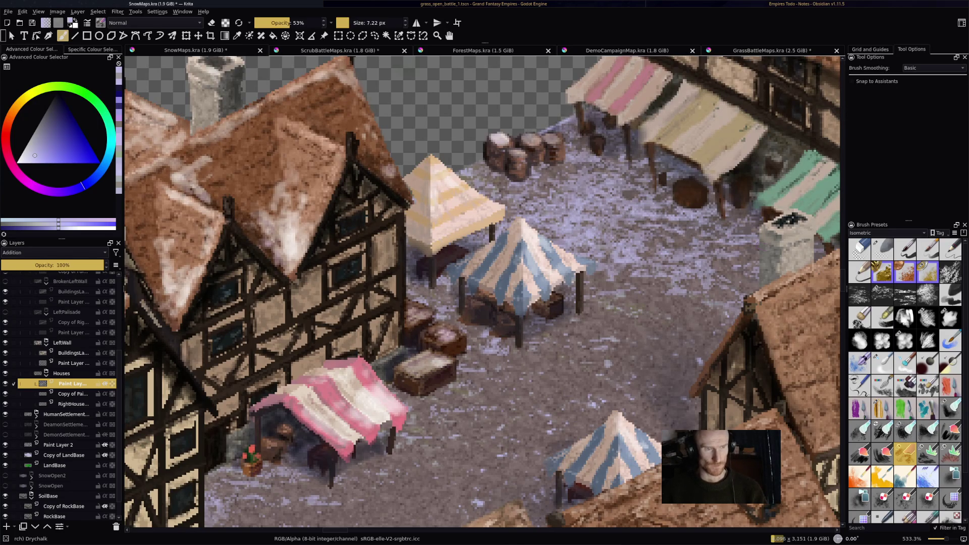
key("minus")
key("minus")
key("minus")
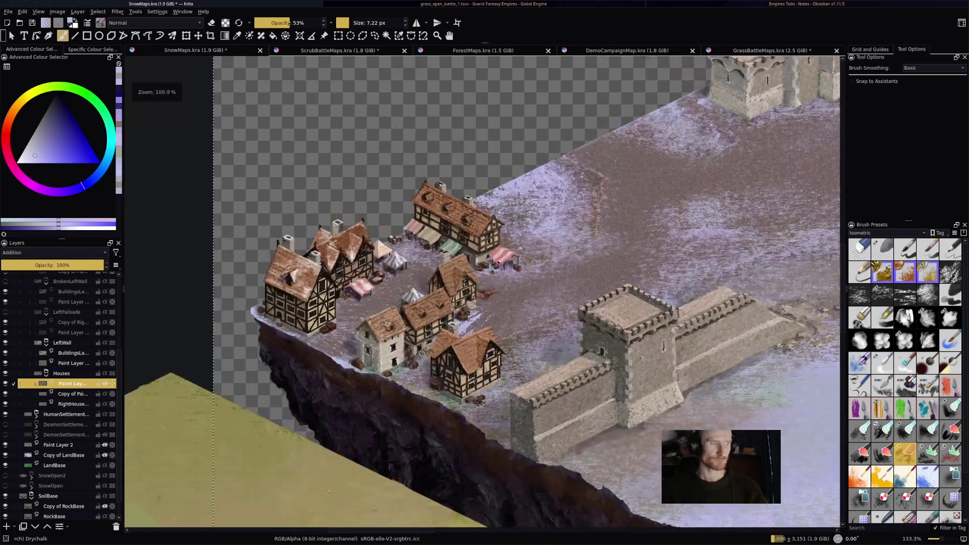
- Zoom in on the white stone house and dust snow on three crate tops and three barrel tops
scroll(483, 292, "down", 1)
scroll(483, 291, "up", 2)
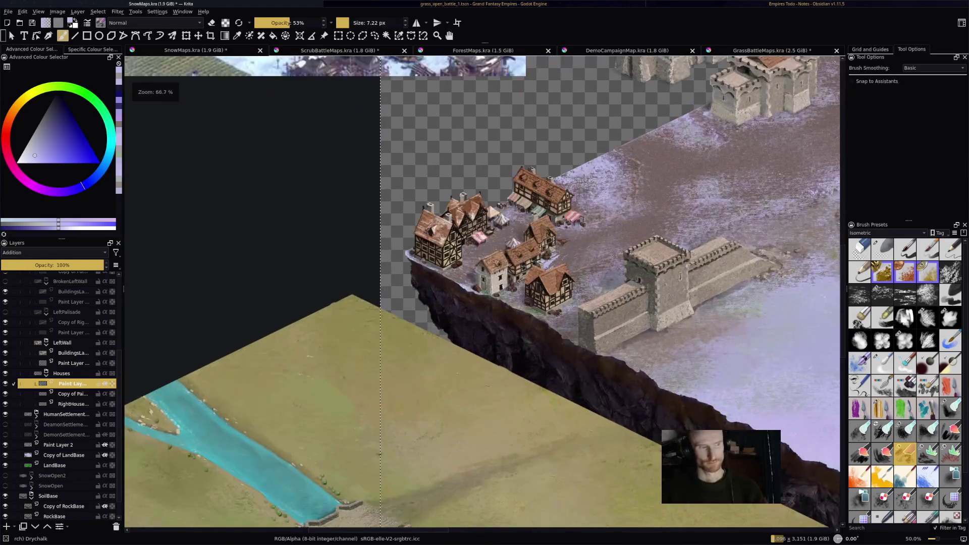
scroll(599, 227, "up", 1)
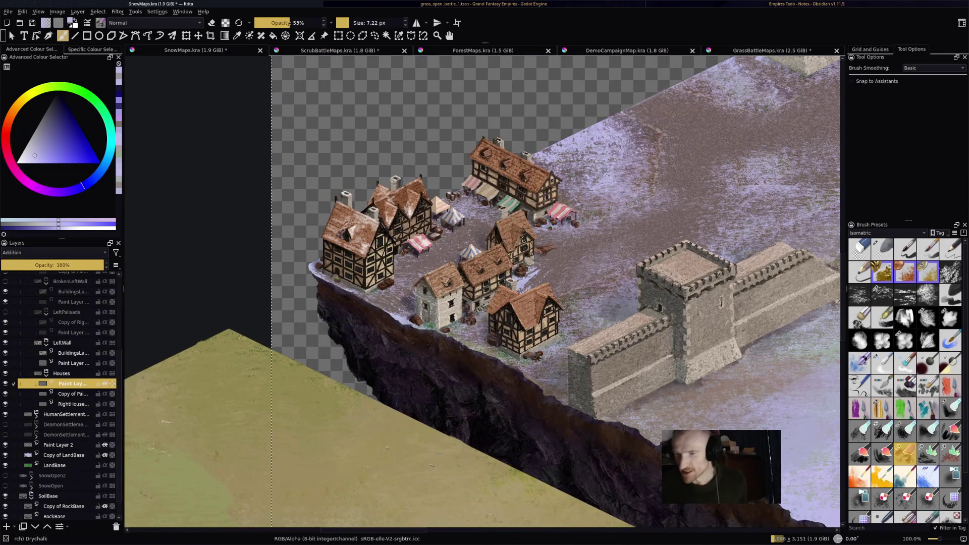
scroll(480, 114, "up", 1)
scroll(565, 126, "up", 2)
scroll(483, 293, "down", 3)
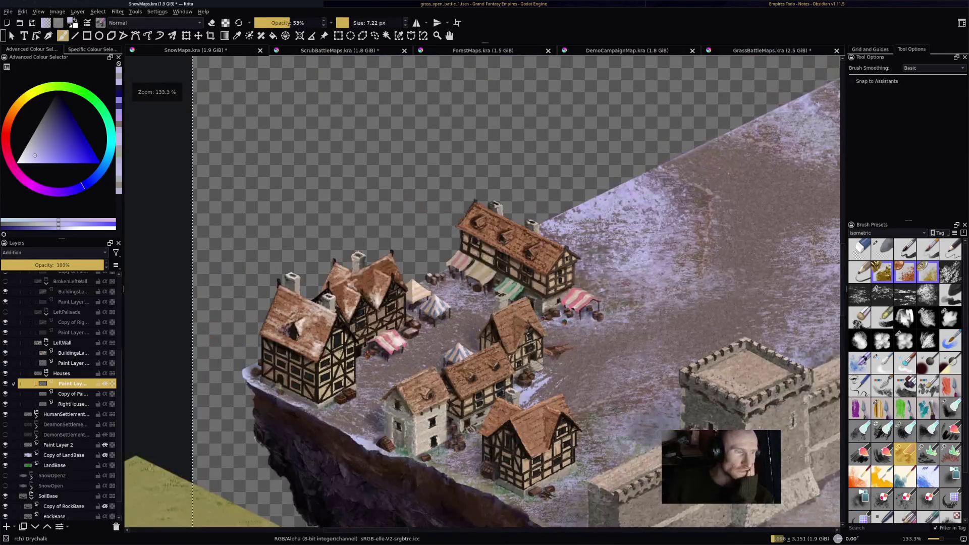
scroll(483, 293, "up", 1)
scroll(482, 293, "left", 2)
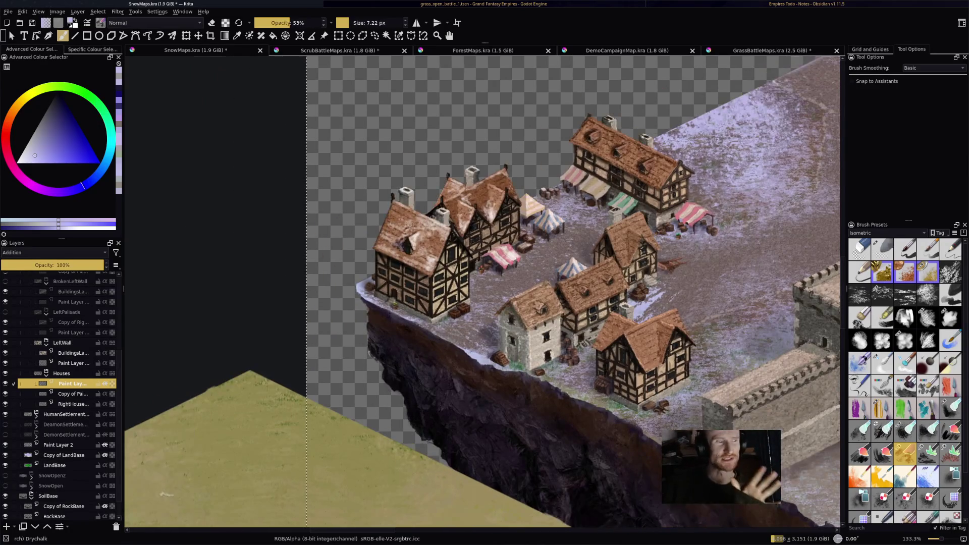
scroll(520, 202, "up", 2)
scroll(521, 202, "left", 2)
scroll(483, 292, "down", 2)
scroll(483, 293, "up", 2)
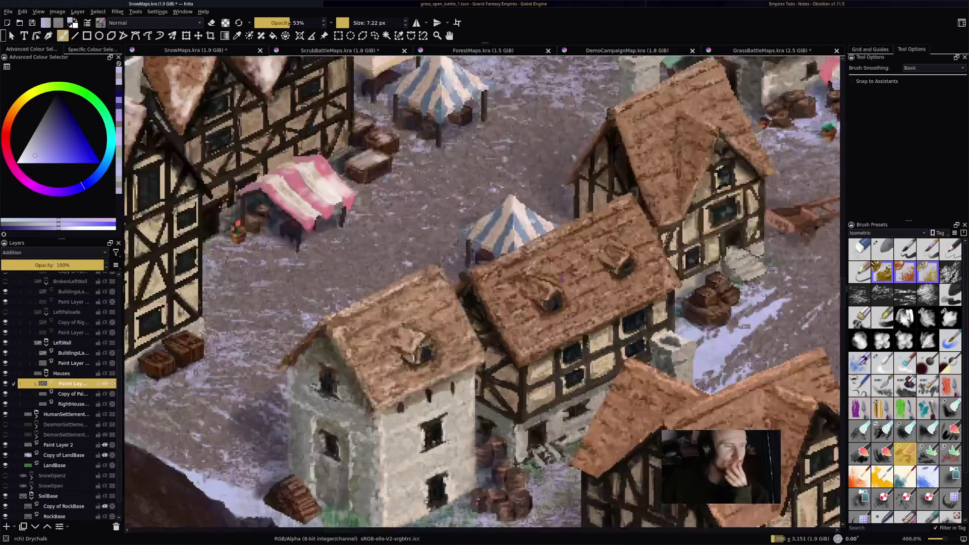
scroll(483, 293, "left", 2)
scroll(483, 293, "up", 1)
scroll(214, 308, "right", 2)
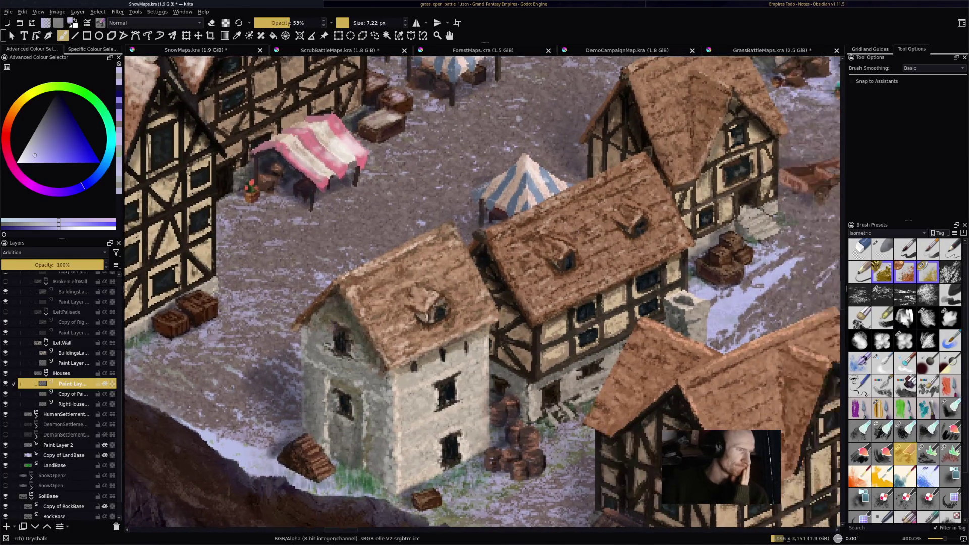
mouse_move(197, 300)
left_mouse_down()
mouse_move(187, 298)
mouse_move(205, 304)
mouse_move(166, 317)
mouse_move(183, 321)
left_mouse_up()
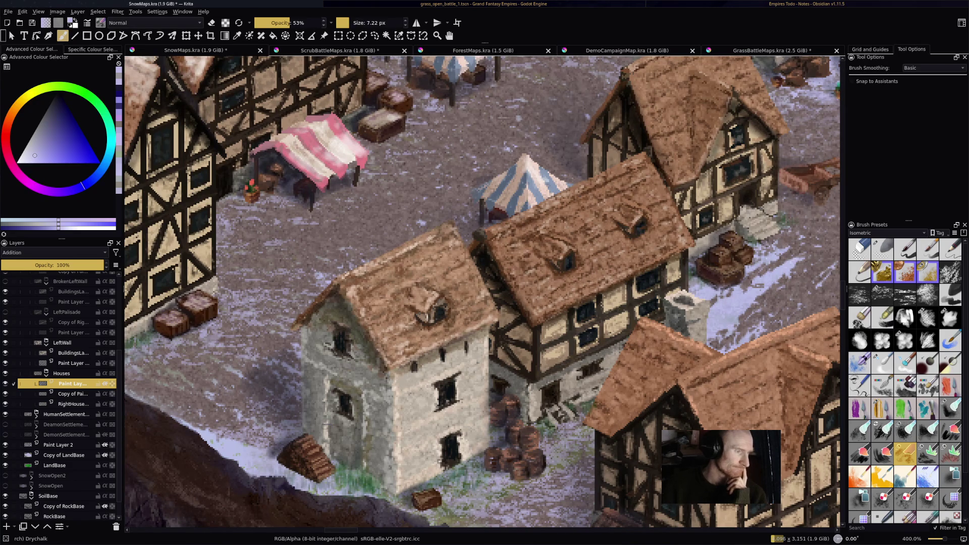
mouse_move(303, 446)
left_mouse_down()
mouse_move(321, 457)
mouse_move(315, 450)
left_mouse_up()
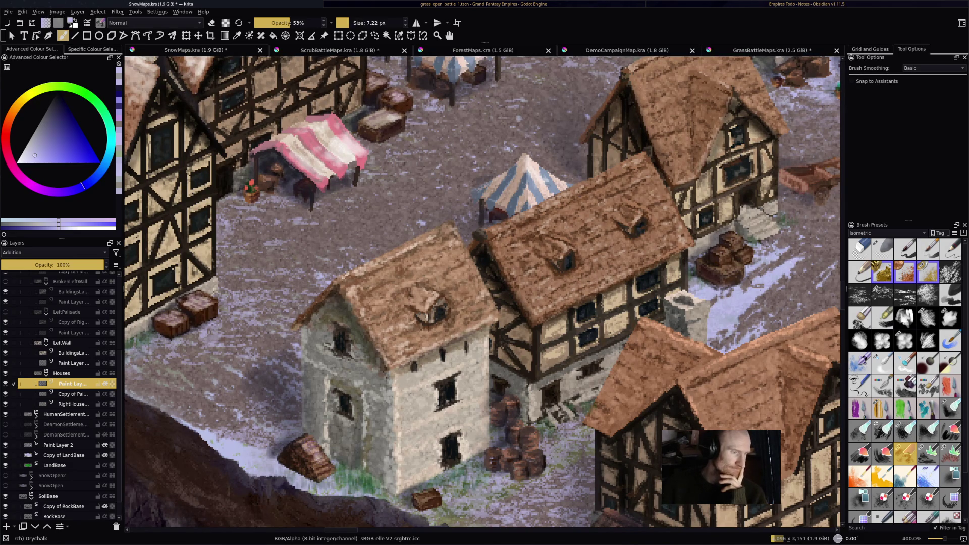
left_click_drag(423, 494, 435, 495)
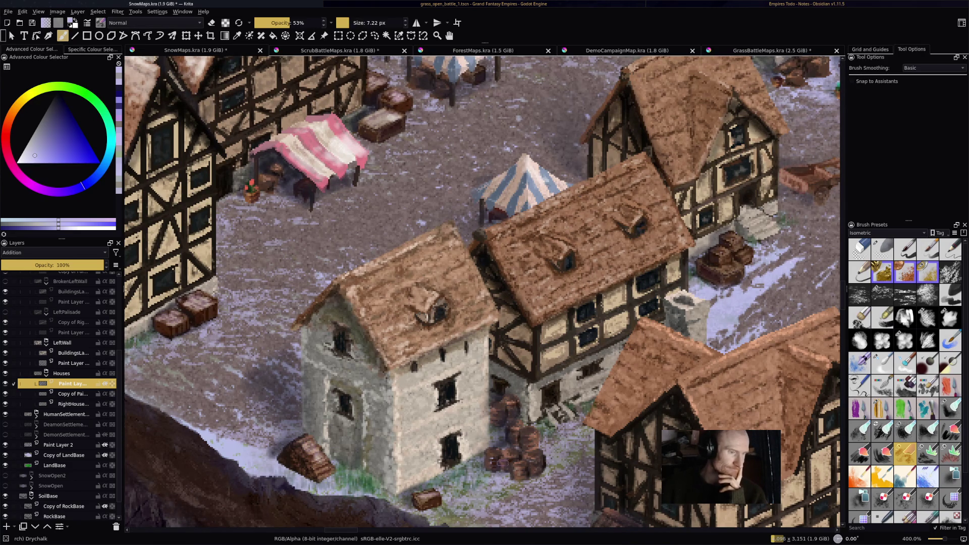
left_click_drag(487, 452, 499, 456)
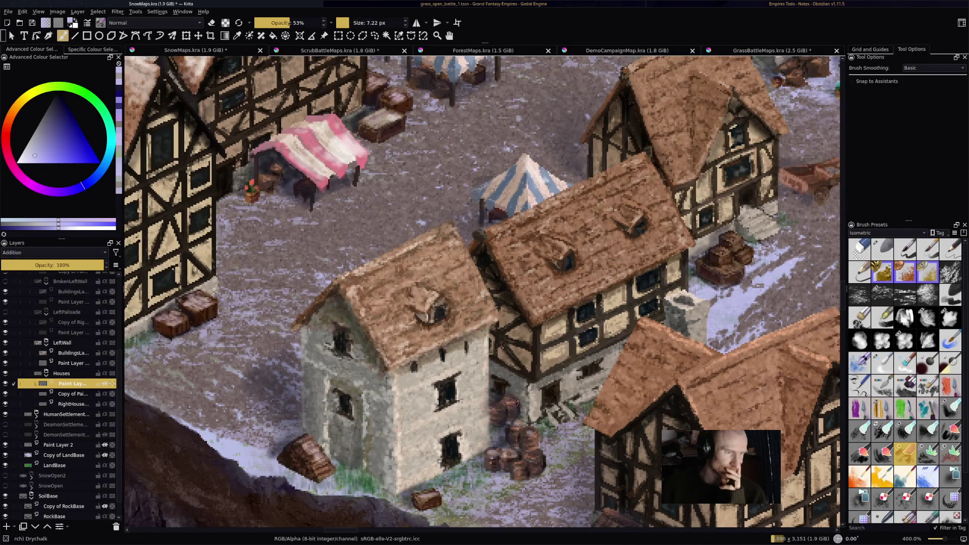
left_click_drag(494, 403, 506, 407)
left_click_drag(531, 455, 544, 458)
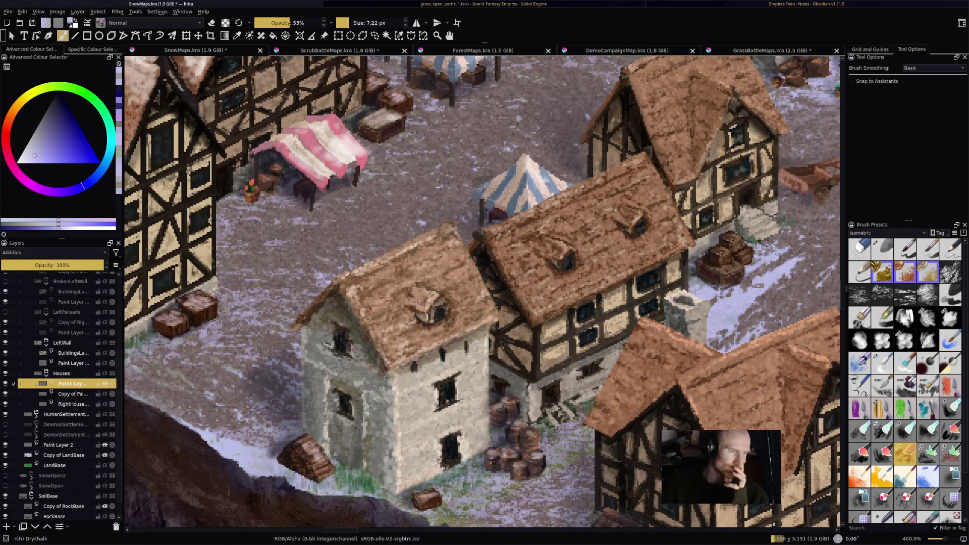
- Paint snow on the dormer roof and along the white house's roof ridge, edge and eave
left_click_drag(421, 291, 434, 297)
left_click_drag(402, 259, 420, 248)
left_click_drag(359, 273, 448, 230)
left_click_drag(392, 252, 444, 229)
mouse_move(345, 291)
left_mouse_down()
mouse_move(381, 276)
mouse_move(361, 296)
left_mouse_up()
mouse_move(392, 346)
left_mouse_down()
mouse_move(404, 353)
mouse_move(389, 343)
mouse_move(405, 342)
left_mouse_up()
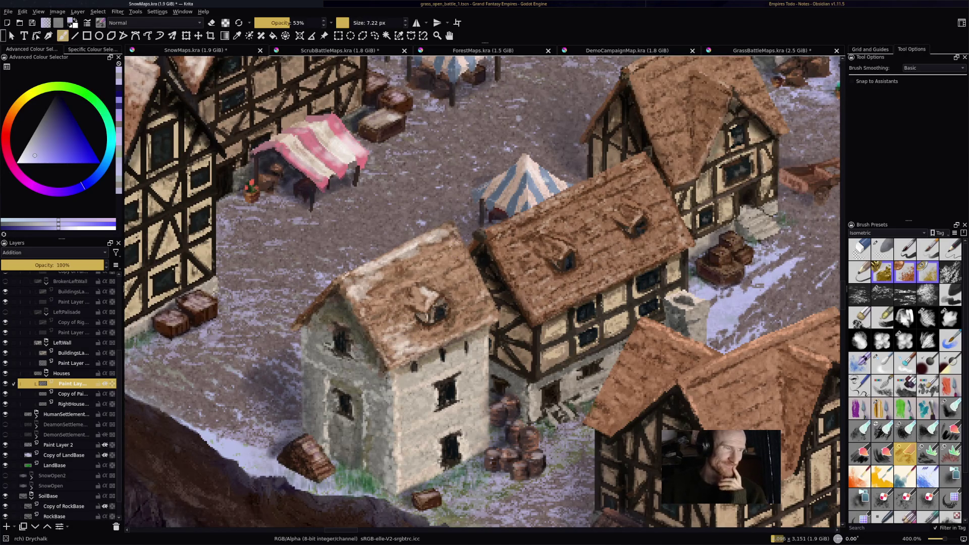